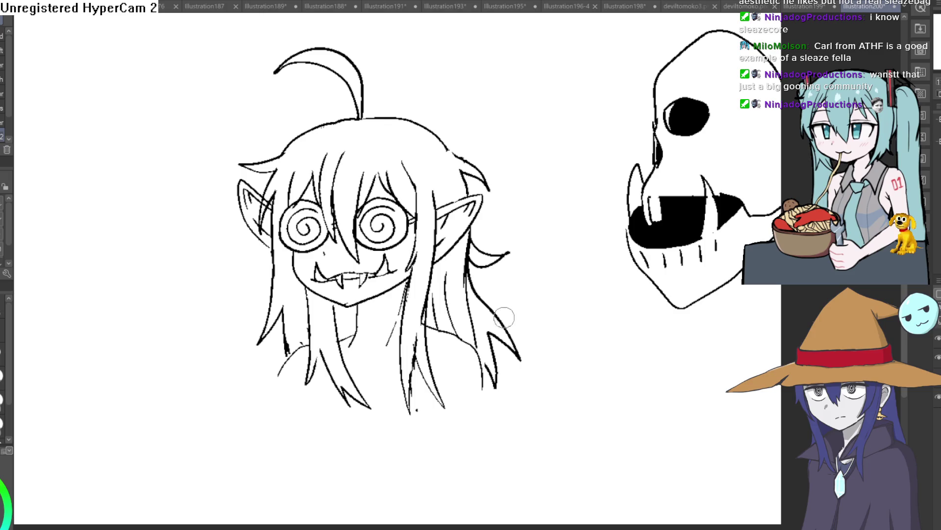
- Pan down to the lower bust and draw a vertical line down from the right shoulder
drag(505, 318, 482, 270)
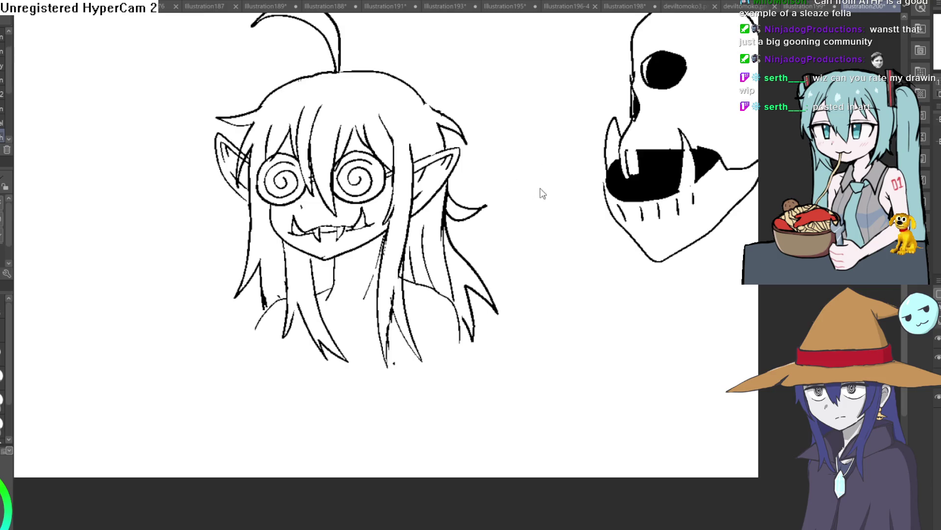
scroll(531, 263, down, 2)
scroll(328, 313, down, 1)
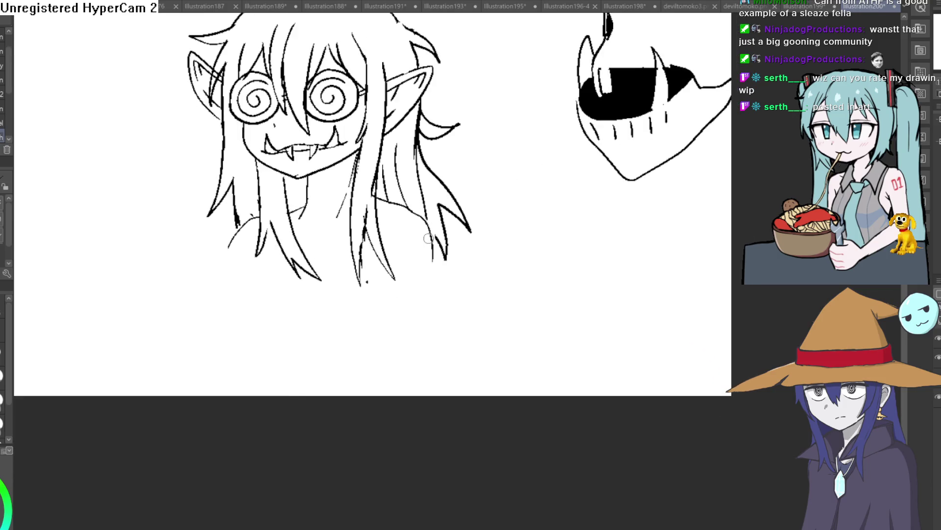
drag(434, 257, 432, 322)
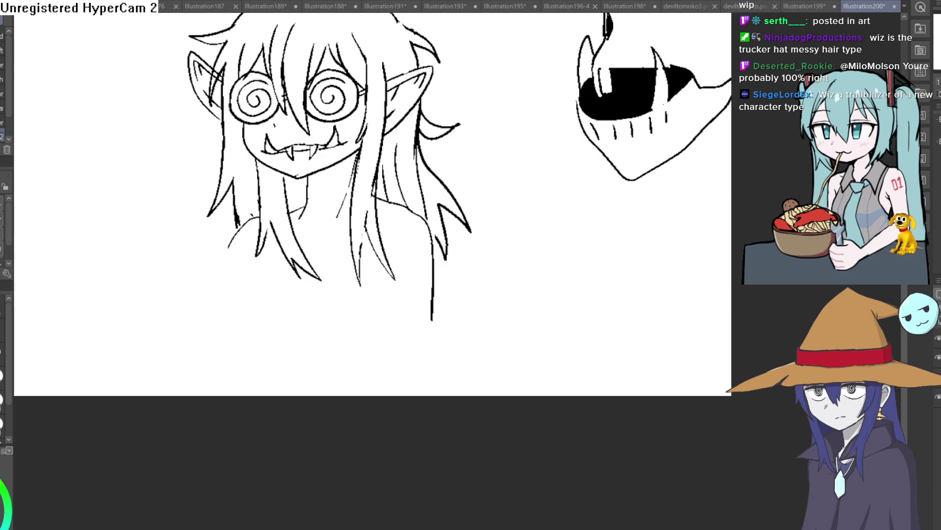
key(e)
drag(521, 247, 611, 270)
key(ctrl+z)
key(ctrl+0)
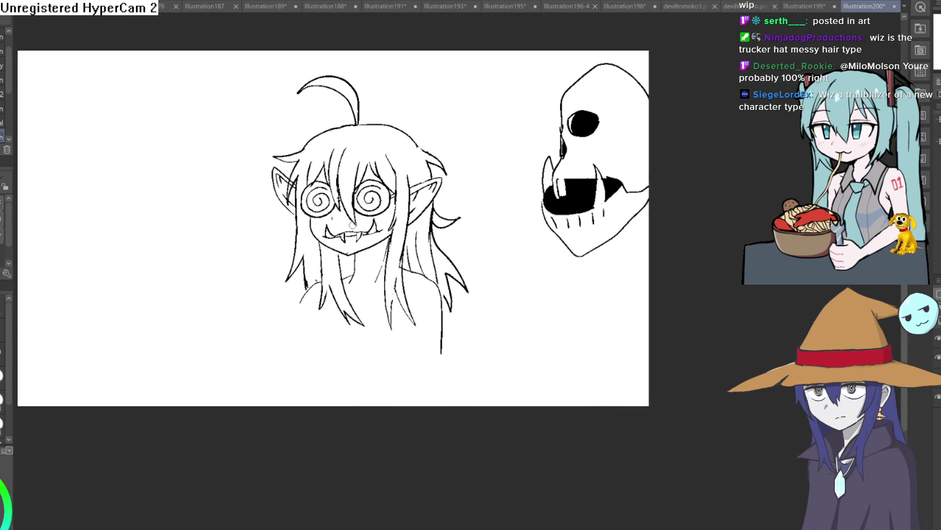
scroll(352, 231, up, 5)
drag(352, 230, 502, 239)
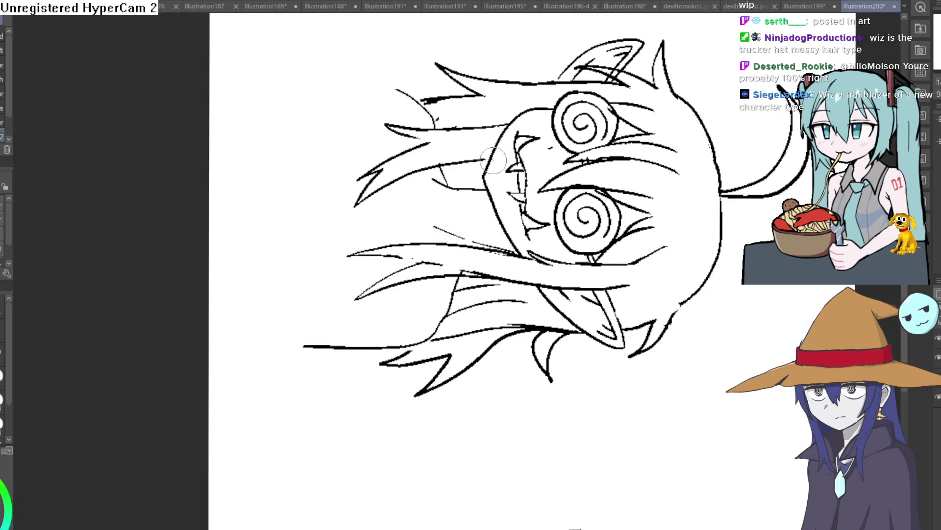
scroll(494, 160, down, 5)
mouse_move(494, 159)
mouse_down()
mouse_move(518, 165)
mouse_move(626, 88)
mouse_up()
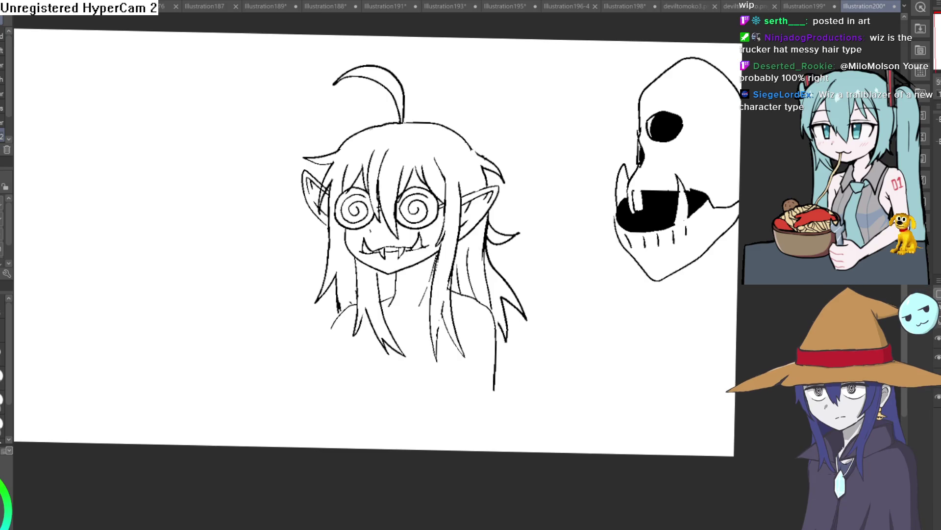
scroll(372, 235, down, 3)
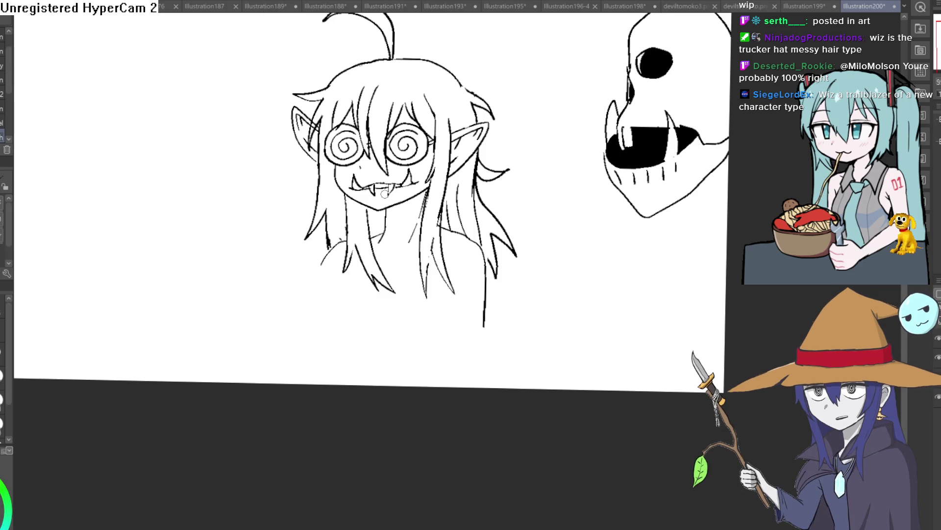
scroll(390, 246, down, 2)
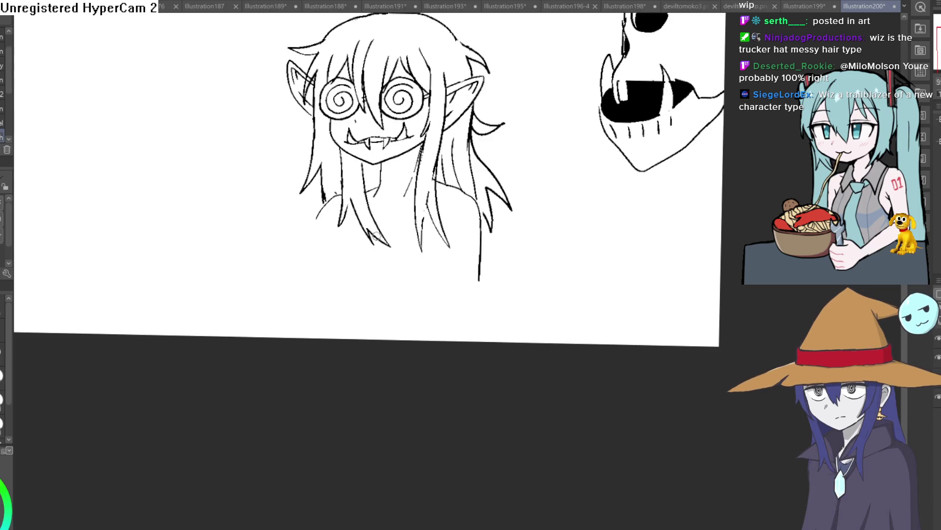
- Draw the left chest curve and erase the old vertical body line
drag(389, 234, 395, 234)
scroll(372, 216, up, 2)
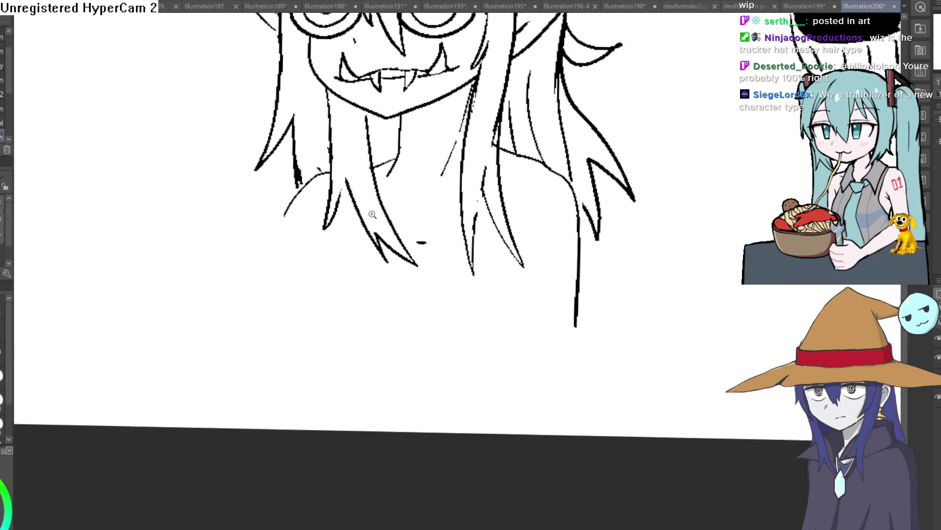
mouse_move(354, 186)
mouse_down()
mouse_move(320, 218)
mouse_move(314, 242)
mouse_move(334, 281)
mouse_up()
scroll(426, 279, right, 2)
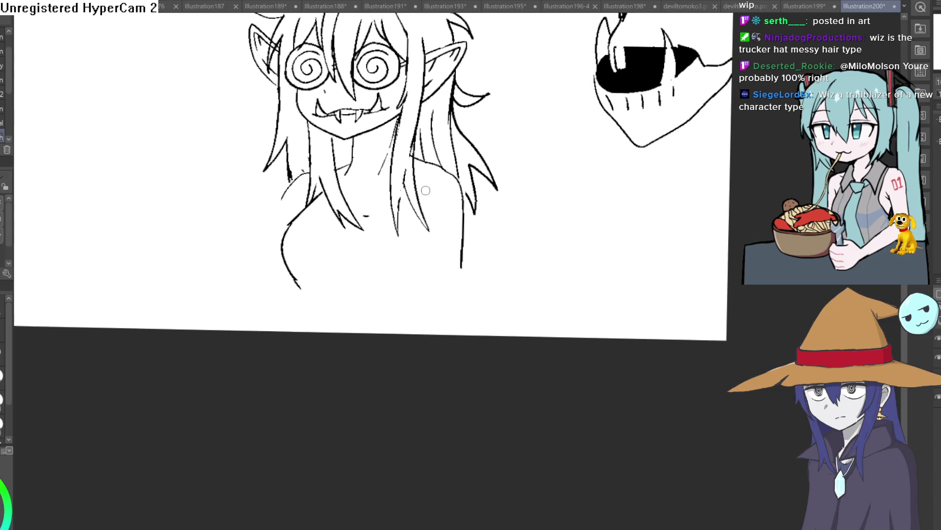
key(e)
drag(462, 265, 456, 189)
- Ink two long body lines running down to the canvas bottom edge
key(p)
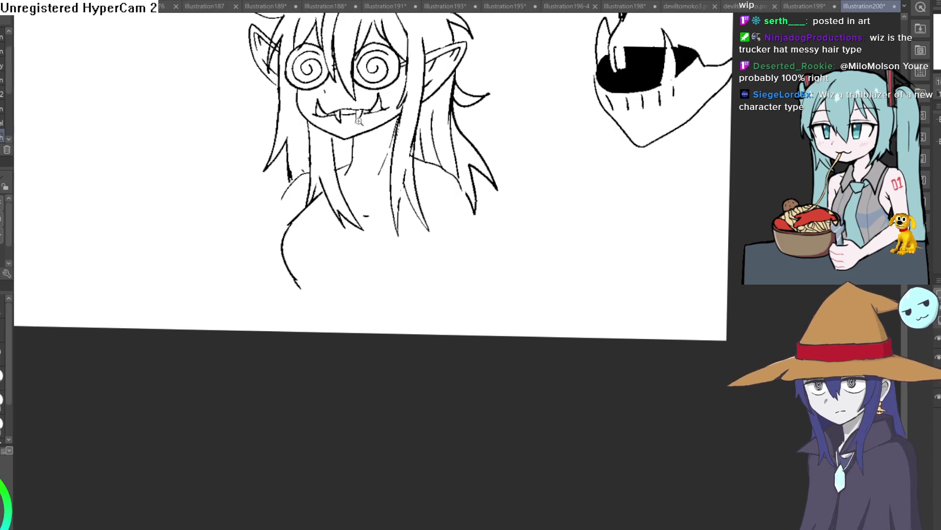
scroll(492, 222, up, 3)
drag(492, 222, 477, 236)
drag(433, 136, 526, 447)
drag(470, 415, 457, 371)
mouse_move(434, 414)
mouse_down()
mouse_move(381, 212)
mouse_move(355, 158)
mouse_up()
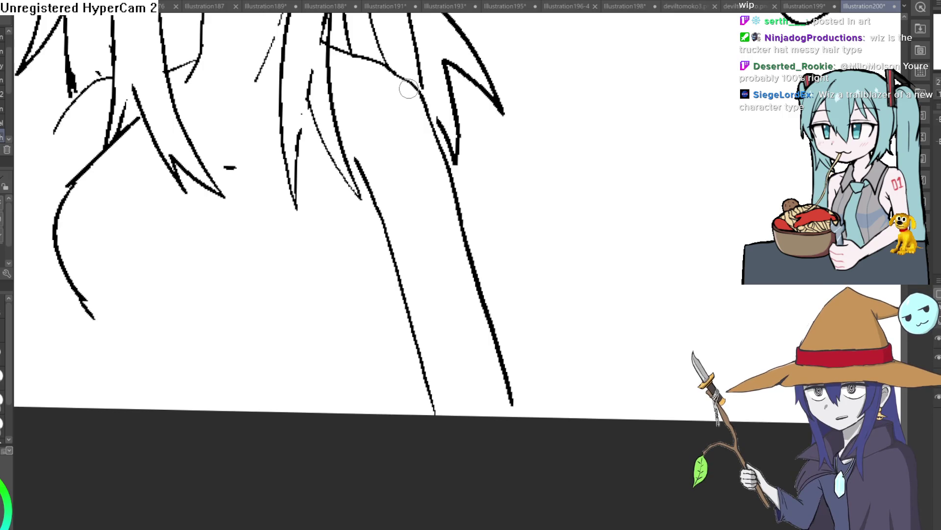
- Draw a new strand along the hair, then erase its thick parts and stray bits
mouse_move(496, 122)
mouse_down()
mouse_move(494, 210)
mouse_move(598, 225)
mouse_move(622, 184)
mouse_move(540, 255)
mouse_move(271, 156)
mouse_up()
scroll(455, 142, up, 2)
drag(376, 125, 408, 226)
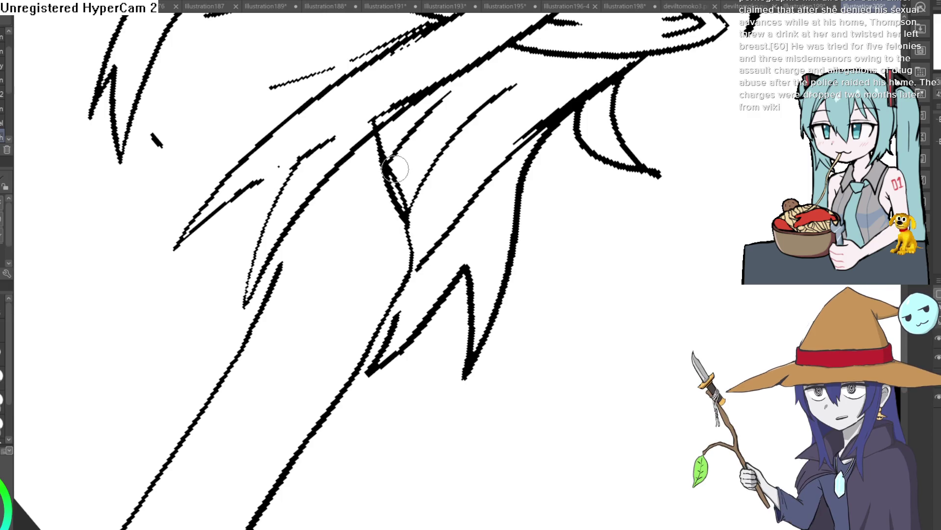
key(e)
mouse_move(399, 157)
mouse_down()
mouse_move(400, 199)
mouse_move(389, 164)
mouse_up()
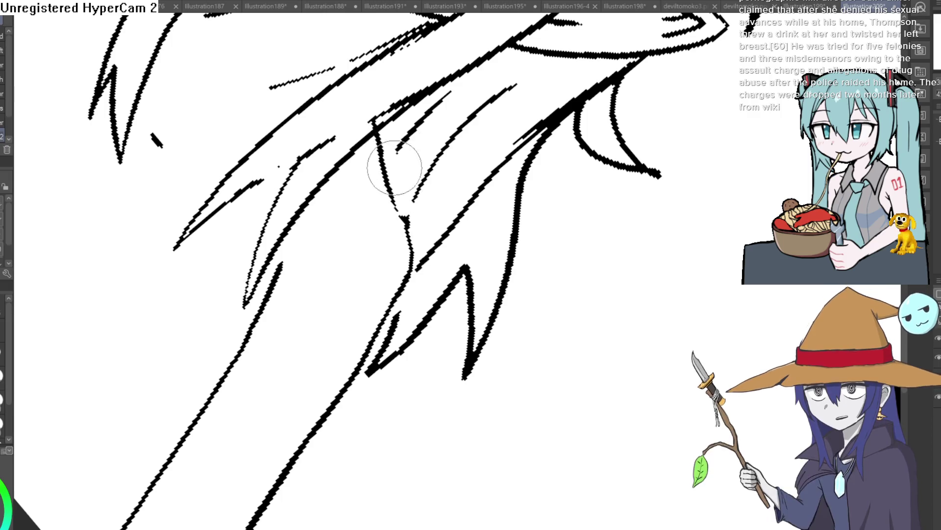
drag(358, 130, 385, 101)
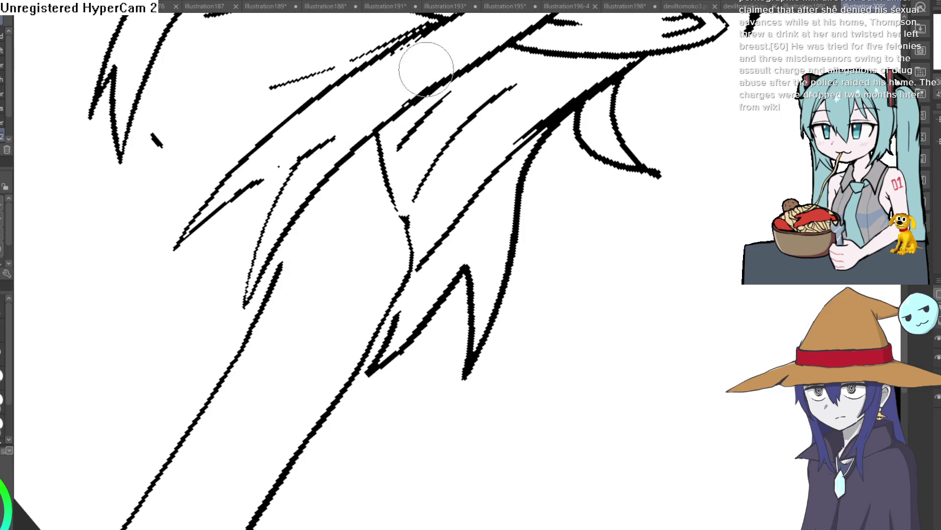
mouse_move(399, 210)
mouse_down()
mouse_move(466, 126)
mouse_move(448, 164)
mouse_move(511, 148)
mouse_move(541, 183)
mouse_up()
scroll(519, 156, down, 3)
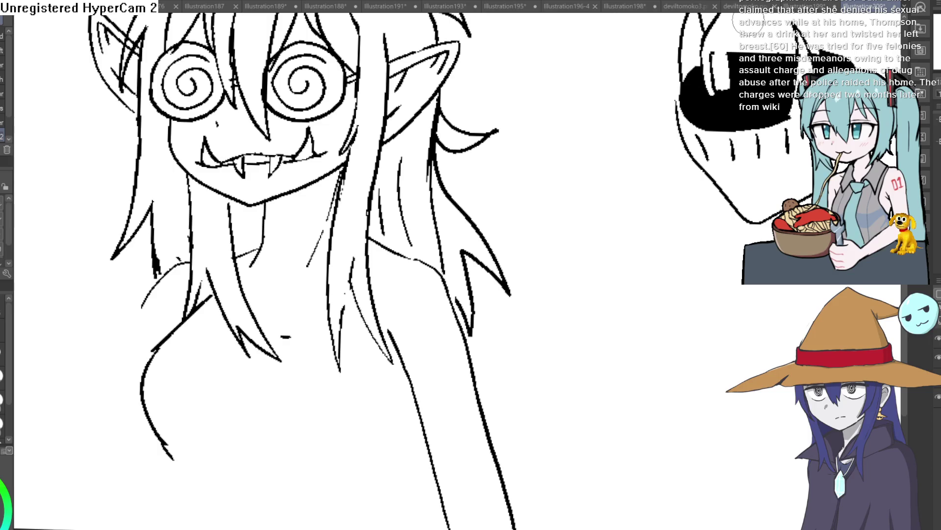
- Extend the left breast line and redraw a longer lower chest curve
mouse_move(412, 399)
mouse_down()
mouse_move(400, 304)
mouse_move(363, 419)
mouse_move(384, 460)
mouse_up()
key(ctrl+z)
drag(151, 362, 174, 381)
mouse_move(245, 380)
mouse_down()
mouse_move(266, 392)
mouse_move(332, 392)
mouse_up()
drag(347, 387, 368, 374)
key(ctrl+z)
key(ctrl+z)
mouse_move(376, 295)
mouse_down()
mouse_move(357, 341)
mouse_move(247, 396)
mouse_move(307, 368)
mouse_move(315, 340)
mouse_up()
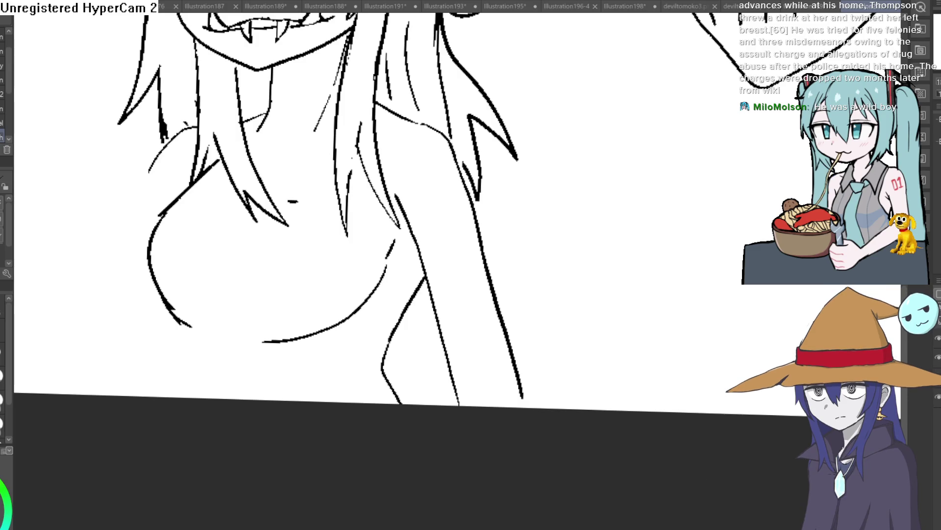
- Erase the extra line on the chest's right side and the stray specks near the shoulder
mouse_move(395, 248)
mouse_down()
mouse_move(374, 295)
mouse_move(309, 332)
mouse_move(328, 330)
mouse_up()
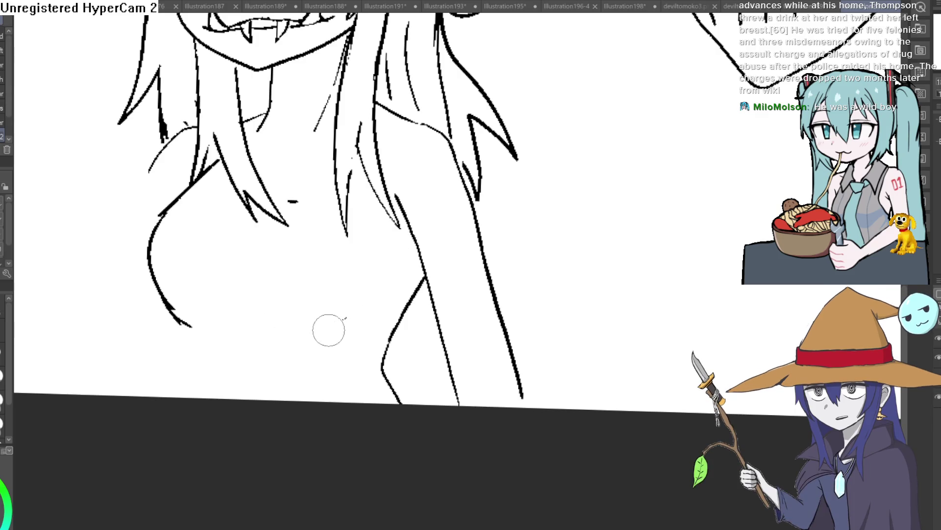
drag(401, 278, 413, 202)
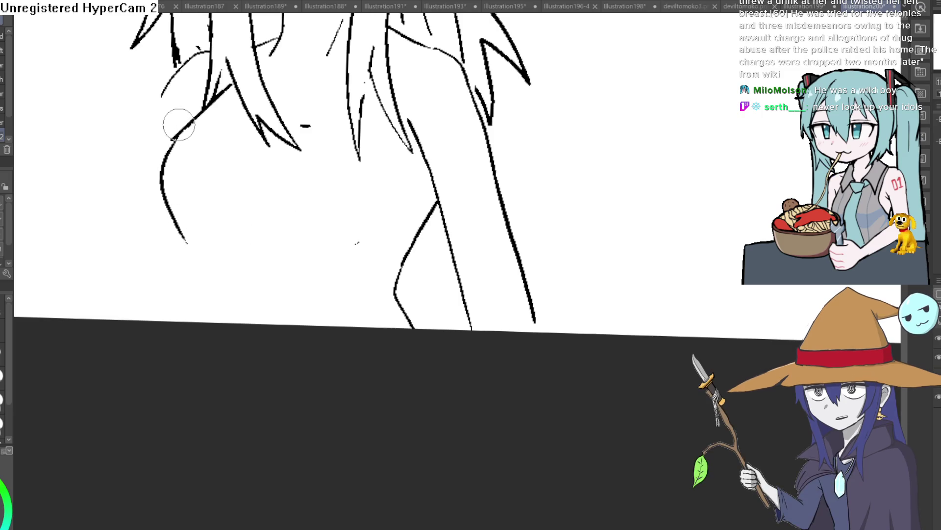
click(316, 125)
click(360, 255)
scroll(447, 193, down, 3)
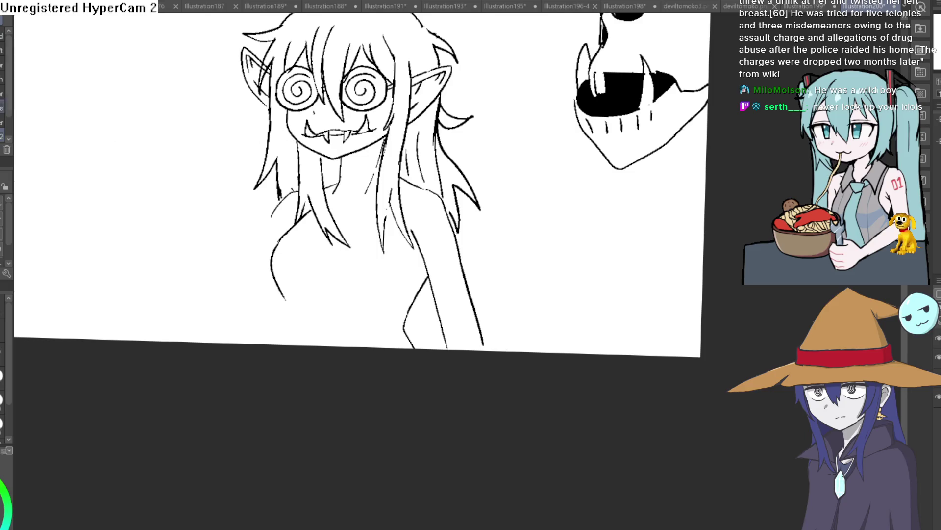
scroll(313, 211, up, 3)
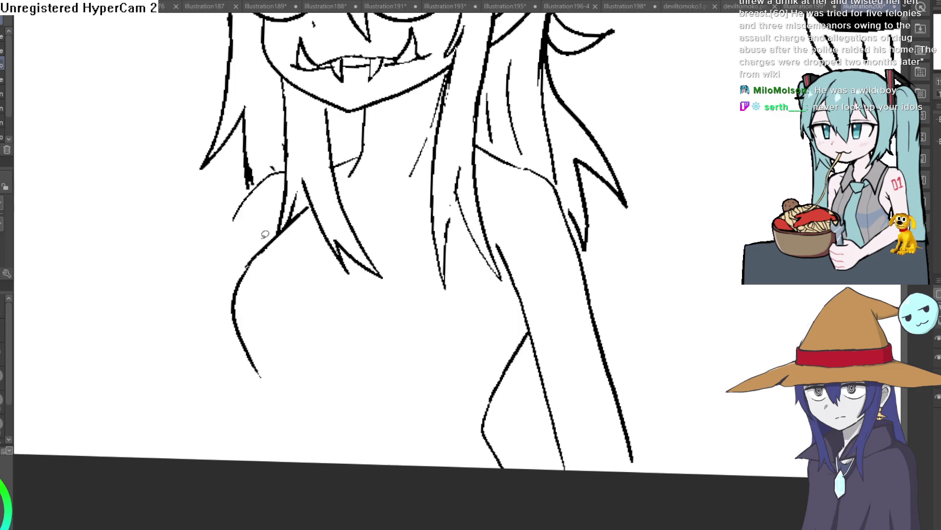
- Lasso the left chest curve, transform it outward, and deselect
mouse_move(305, 196)
mouse_down()
mouse_move(314, 211)
mouse_move(279, 277)
mouse_move(265, 389)
mouse_move(246, 249)
mouse_move(310, 203)
mouse_move(303, 217)
mouse_move(251, 245)
mouse_move(257, 233)
mouse_up()
key(ctrl+t)
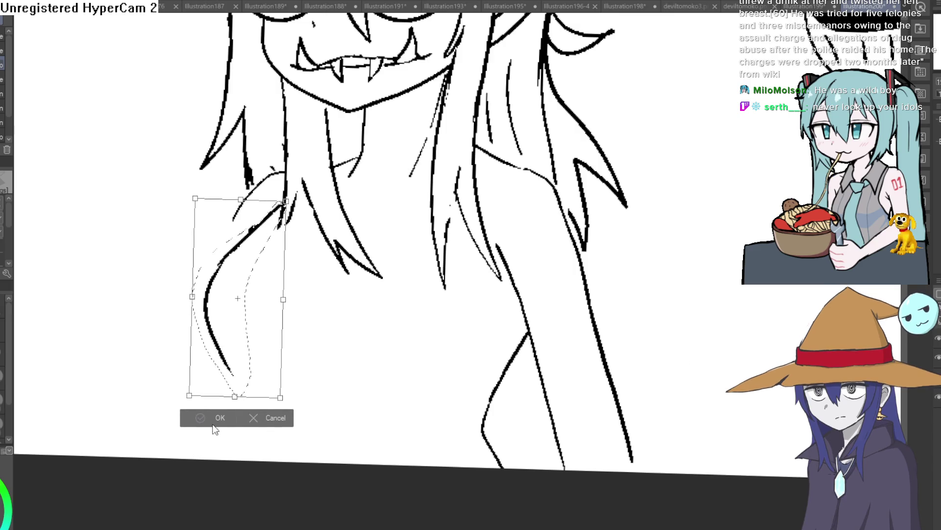
click(207, 424)
click(137, 417)
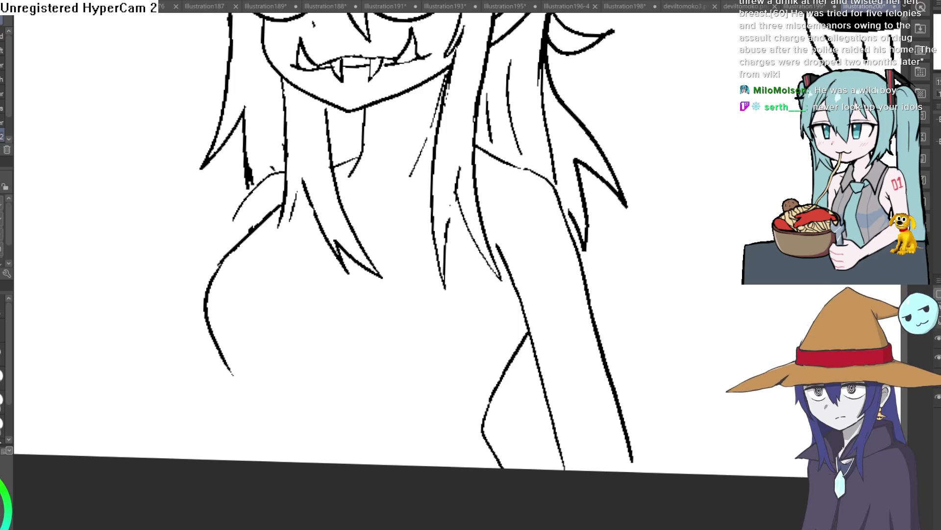
- Dab black ink onto the top of the skull
scroll(410, 212, down, 2)
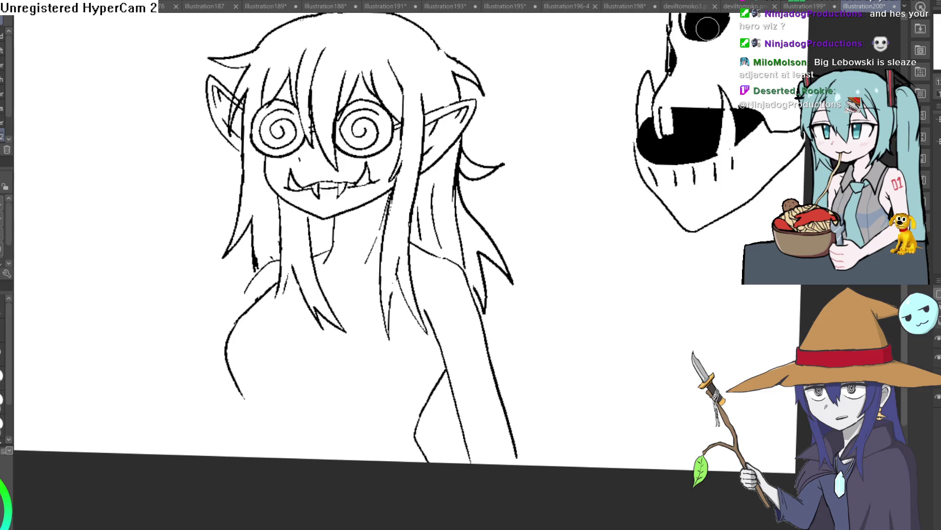
click(707, 28)
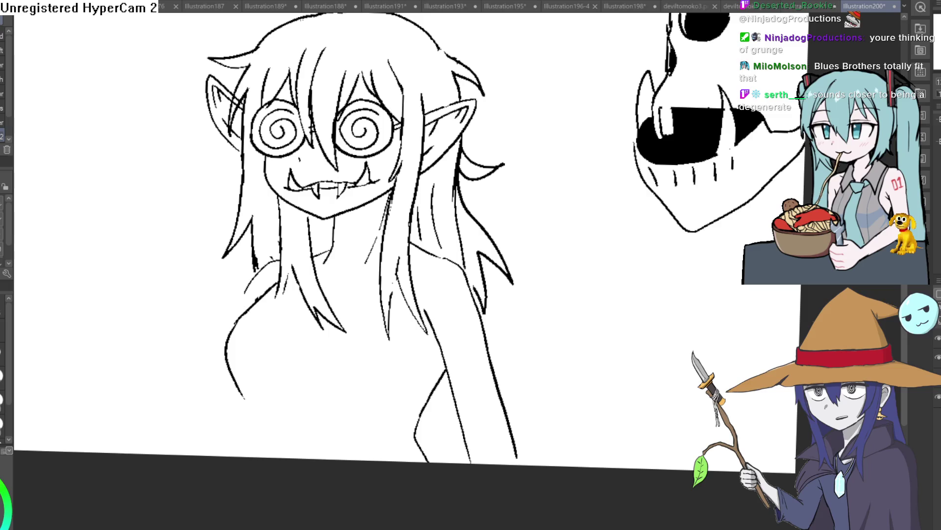
- Re-ink the arm line with a thicker stroke and erase its doubled rough strokes
scroll(564, 206, down, 5)
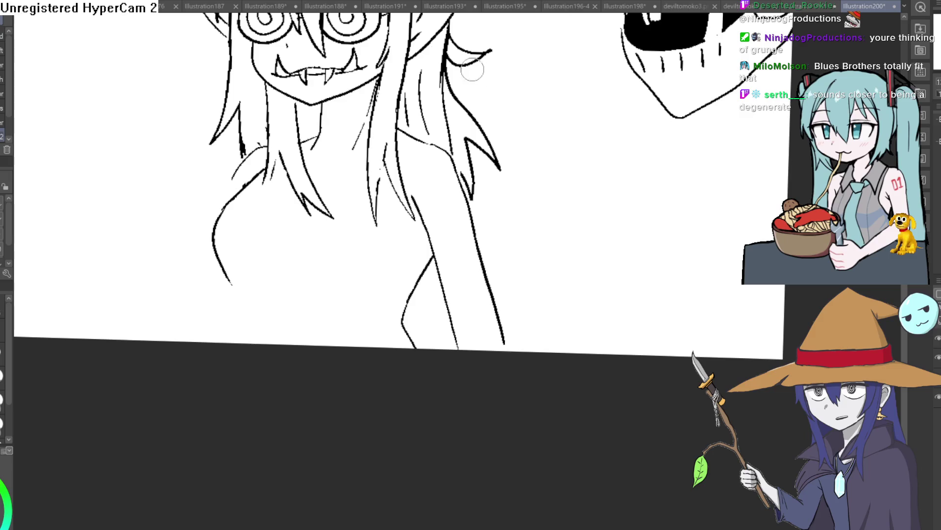
scroll(446, 248, up, 2)
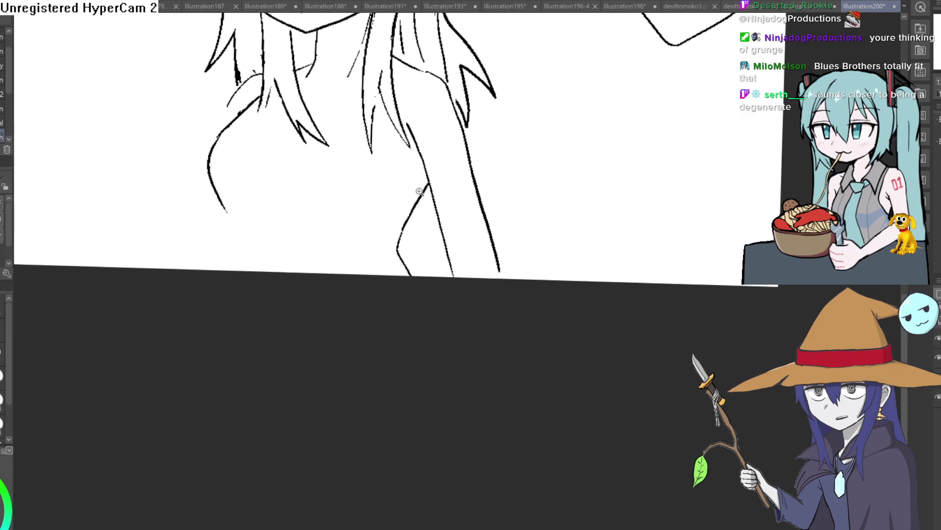
mouse_move(432, 171)
mouse_down()
mouse_move(383, 280)
mouse_move(422, 338)
mouse_up()
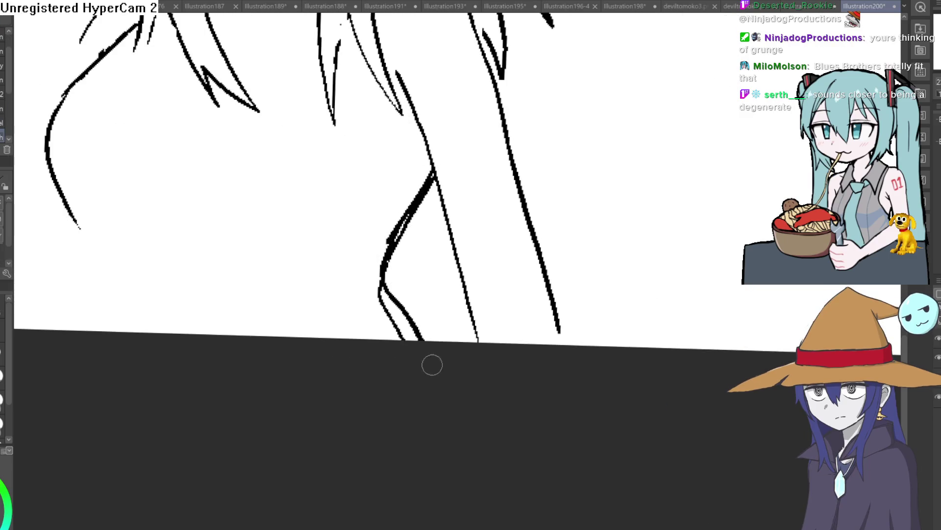
mouse_move(370, 289)
mouse_down()
mouse_move(382, 235)
mouse_move(428, 173)
mouse_up()
key(ctrl+z)
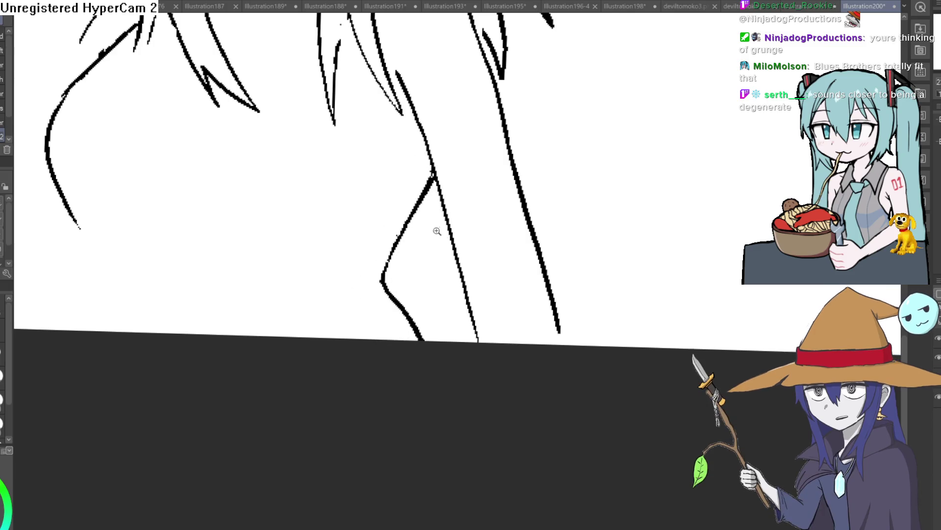
scroll(461, 226, down, 2)
drag(470, 224, 461, 257)
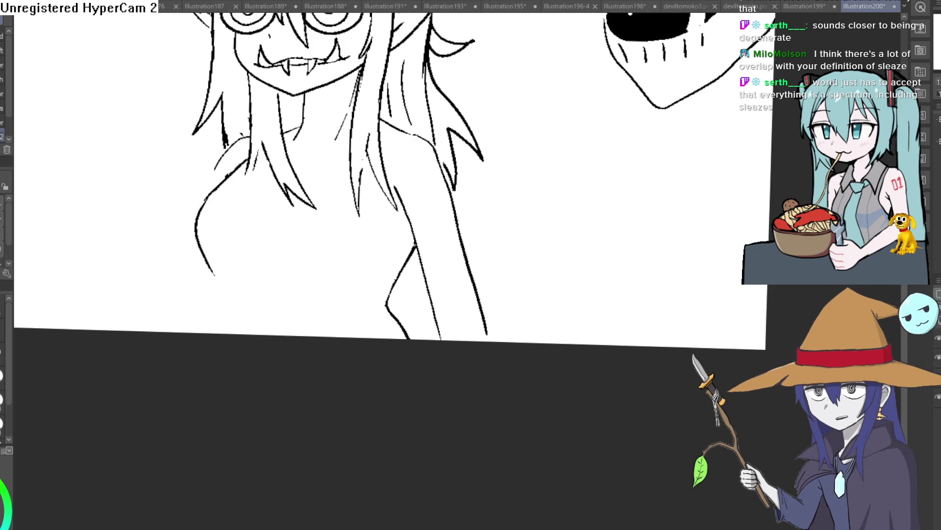
- Trim the shoulder line's lower tip and extend the body outline to the canvas edge
drag(214, 275, 210, 269)
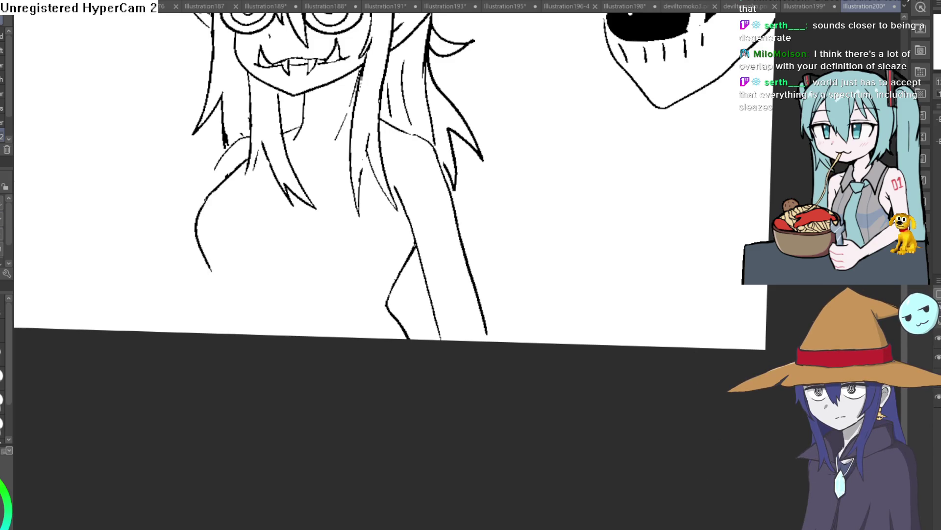
scroll(343, 231, up, 5)
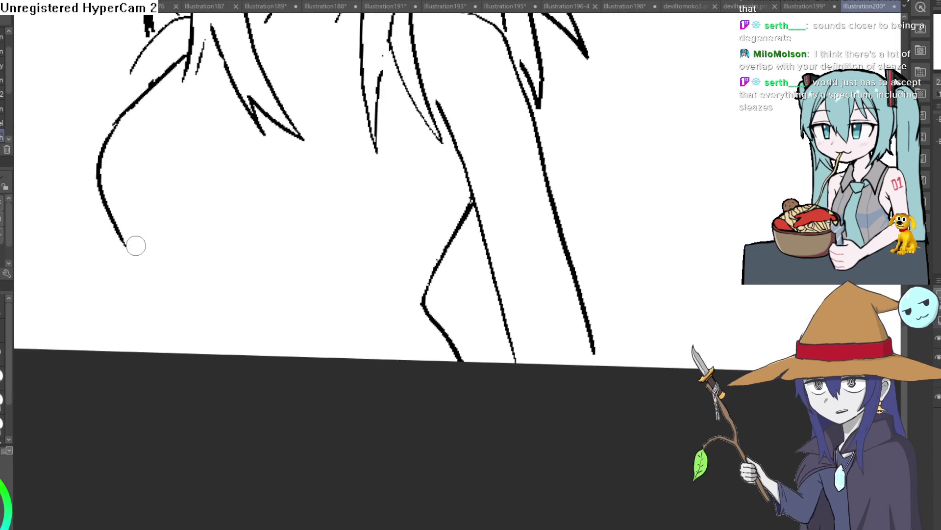
drag(157, 269, 166, 352)
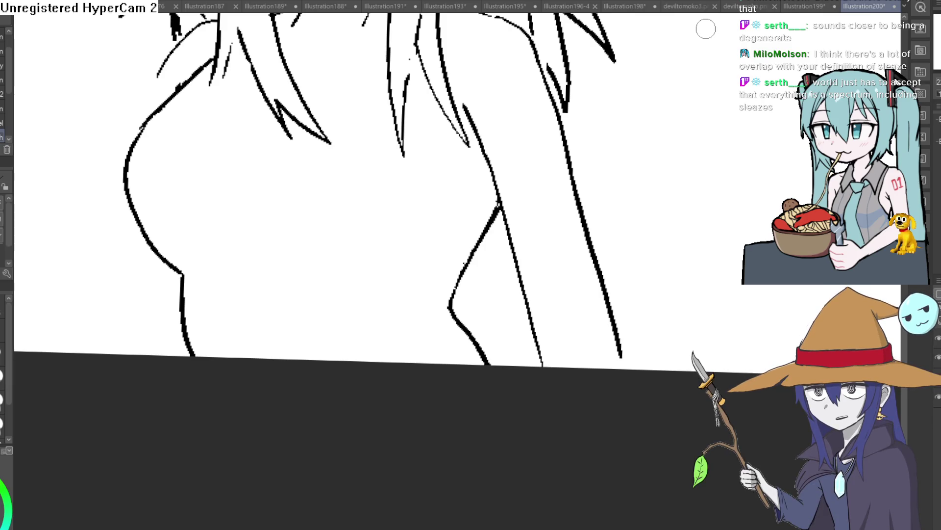
- Erase the rough hair and arm strokes and re-ink the arm line as one clean stroke
mouse_move(446, 110)
mouse_down()
mouse_move(468, 126)
mouse_move(503, 269)
mouse_up()
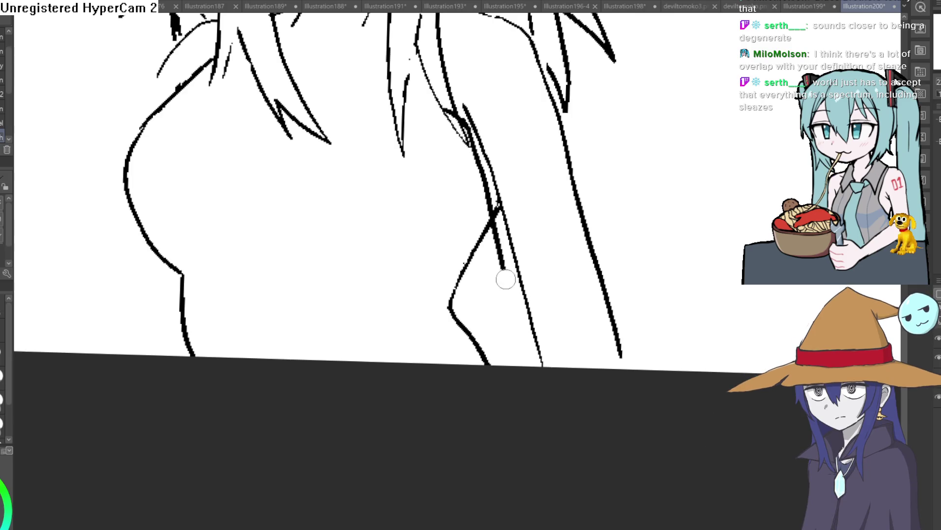
drag(496, 201, 529, 343)
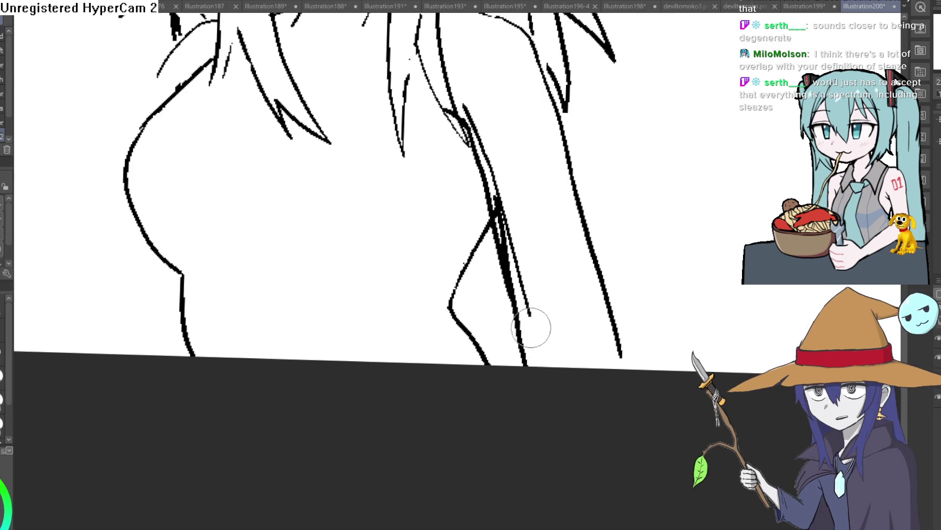
scroll(544, 269, up, 2)
mouse_move(515, 319)
mouse_down()
mouse_move(485, 206)
mouse_move(451, 174)
mouse_move(473, 159)
mouse_up()
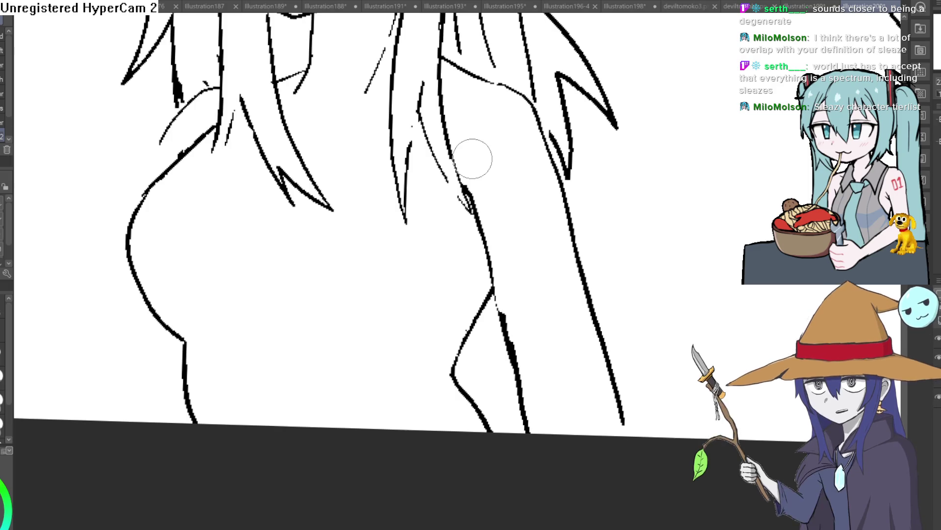
drag(494, 293, 528, 429)
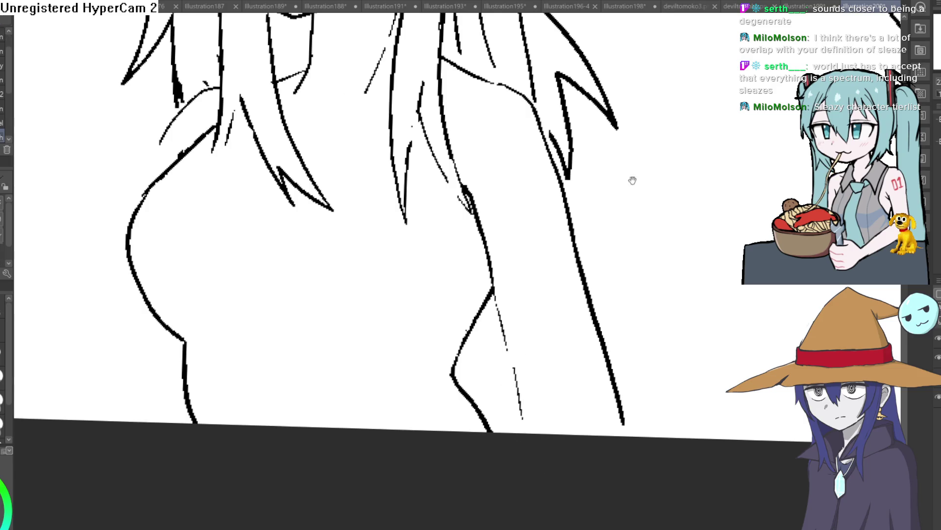
mouse_move(434, 176)
mouse_down()
mouse_move(470, 271)
mouse_move(501, 420)
mouse_up()
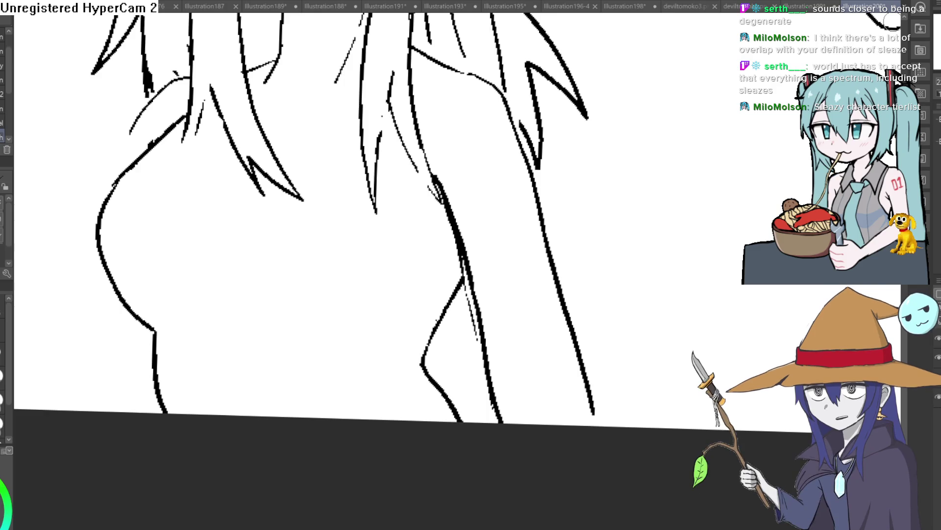
scroll(645, 181, down, 3)
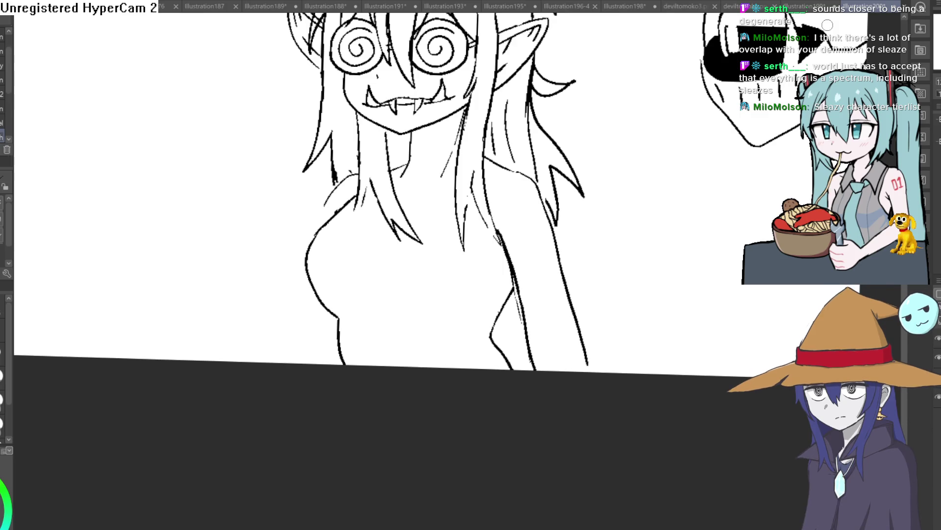
mouse_move(827, 25)
mouse_down()
mouse_move(620, 168)
mouse_move(120, 183)
mouse_up()
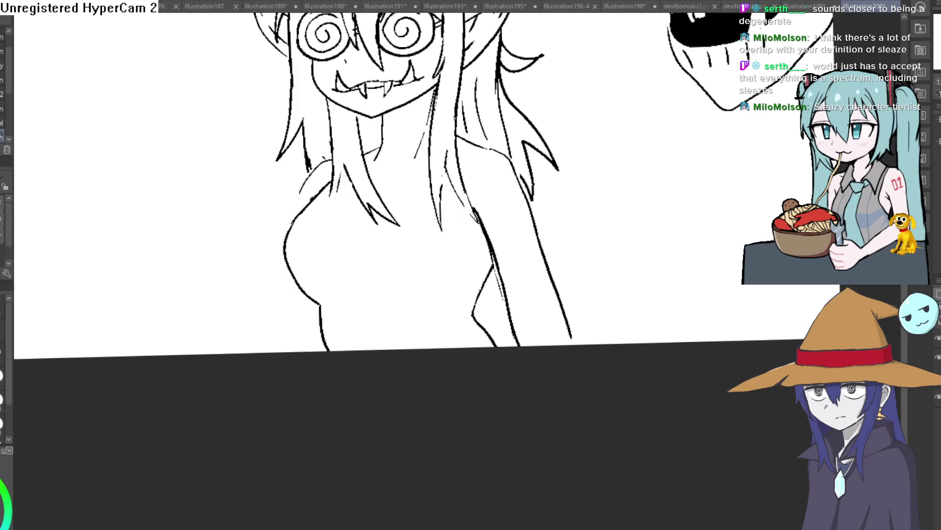
- Ink jagged tips onto the hair strands
scroll(324, 184, up, 3)
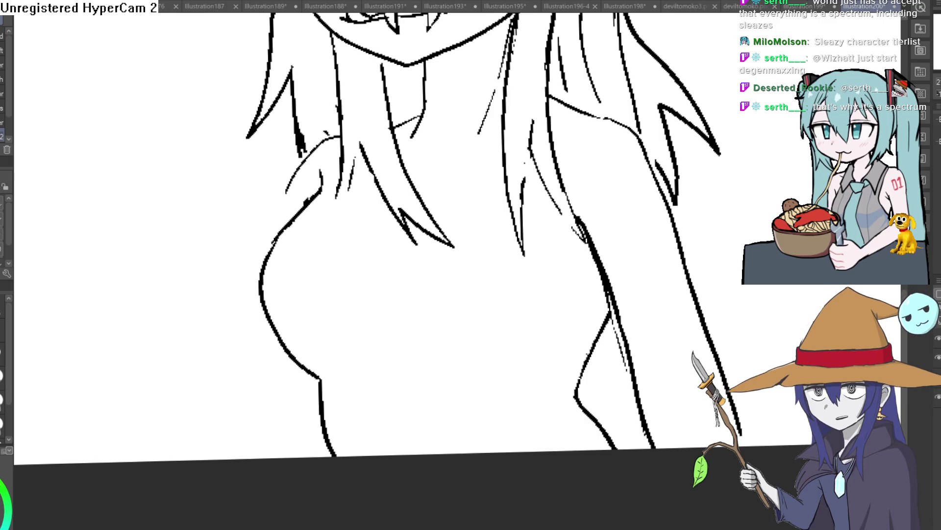
scroll(343, 142, up, 1)
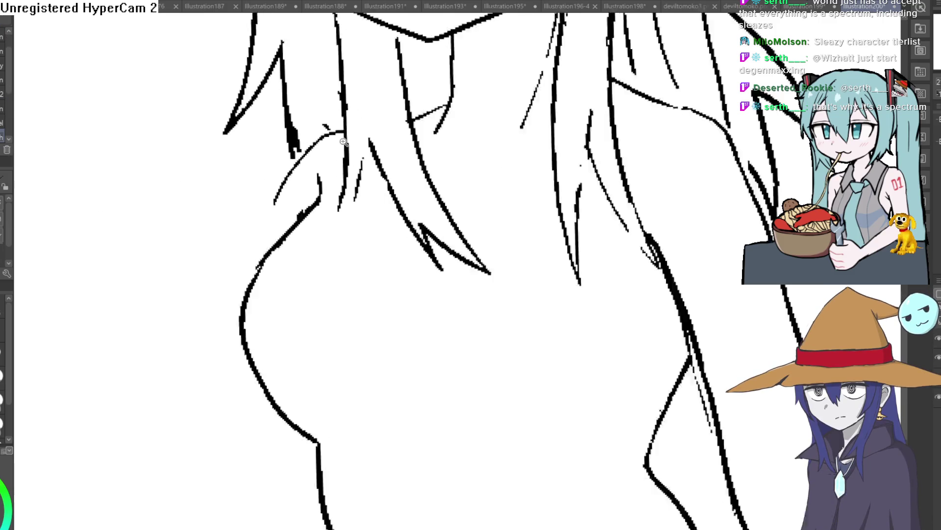
scroll(343, 141, up, 1)
drag(338, 191, 297, 233)
drag(315, 180, 324, 206)
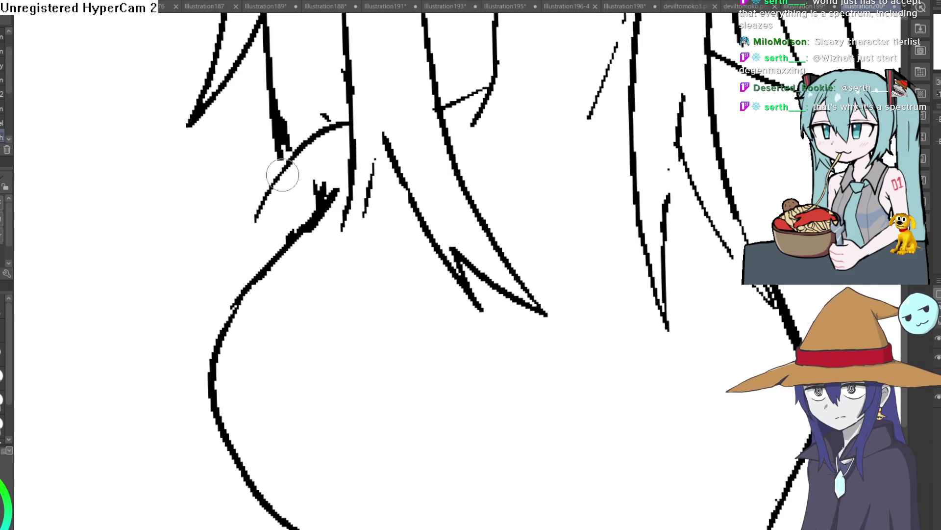
- Draw a curved line under the chest, then redraw it longer
scroll(513, 216, down, 4)
scroll(513, 215, down, 1)
scroll(376, 274, up, 3)
mouse_move(358, 272)
mouse_down()
mouse_move(380, 276)
mouse_move(439, 257)
mouse_up()
key(ctrl+z)
mouse_move(365, 278)
mouse_down()
mouse_move(459, 247)
mouse_move(466, 210)
mouse_up()
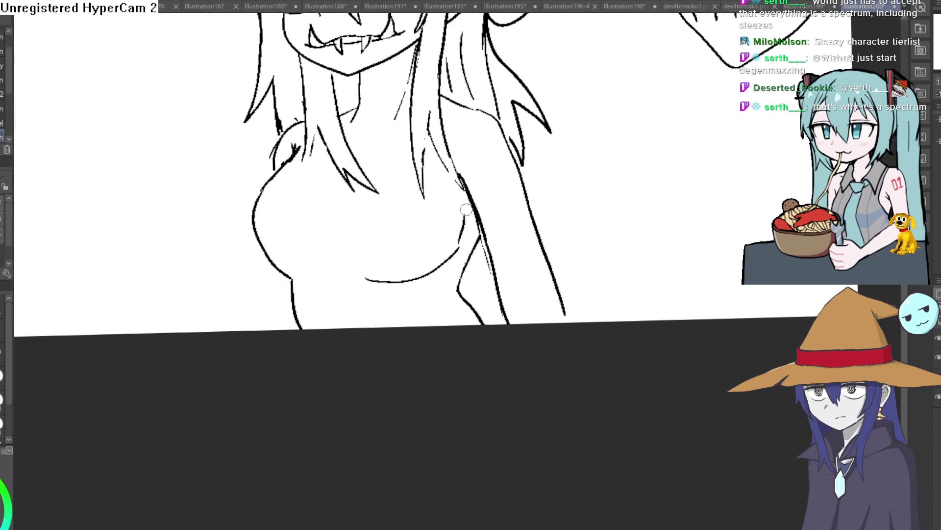
scroll(415, 231, down, 4)
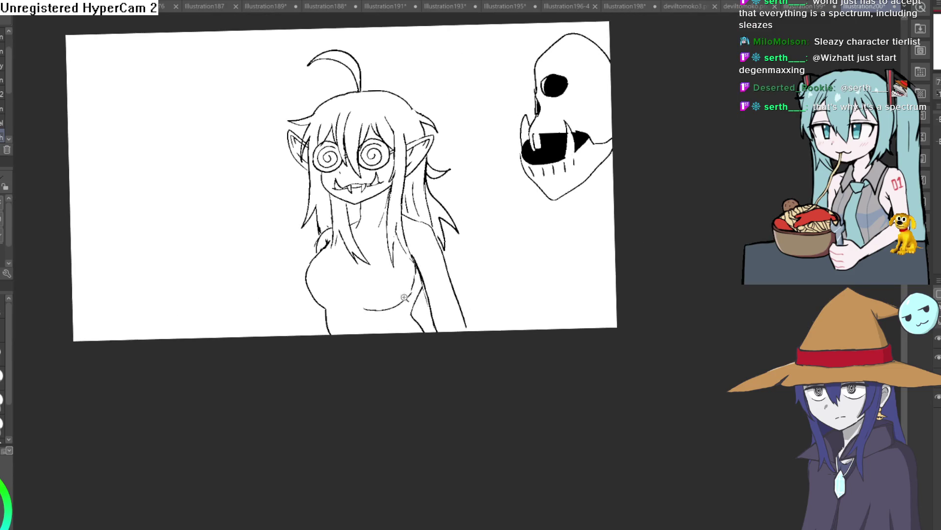
scroll(405, 297, up, 2)
mouse_move(310, 248)
mouse_down()
mouse_move(520, 174)
mouse_move(479, 171)
mouse_move(479, 162)
mouse_move(507, 157)
mouse_up()
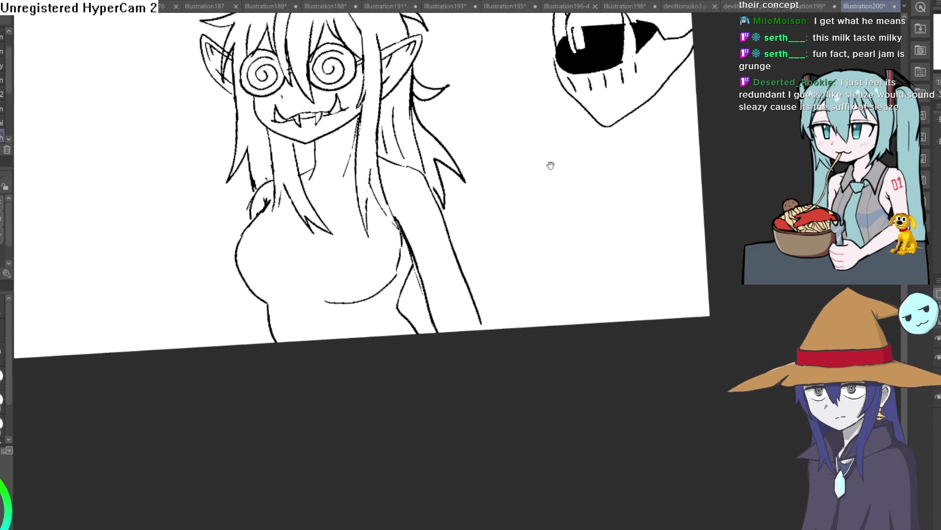
scroll(544, 162, up, 3)
scroll(262, 122, down, 3)
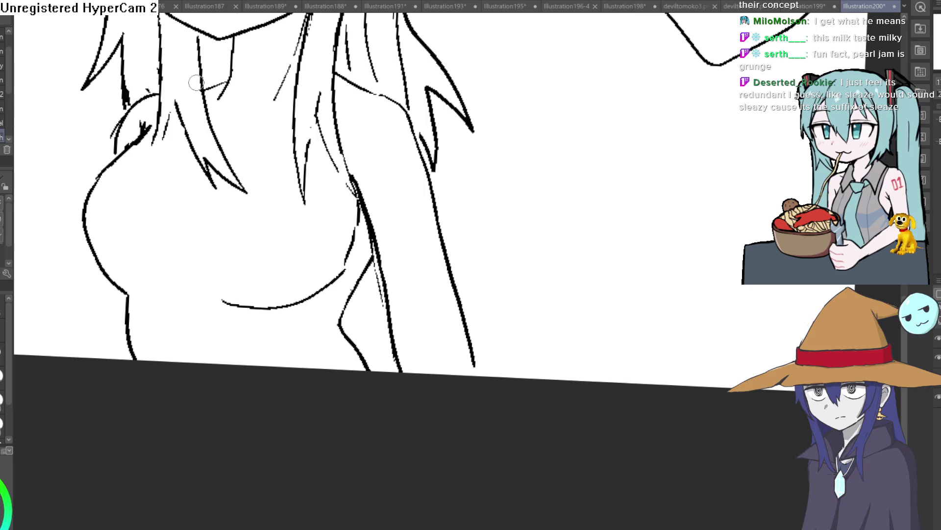
scroll(197, 82, down, 2)
drag(437, 88, 285, 138)
scroll(285, 139, up, 5)
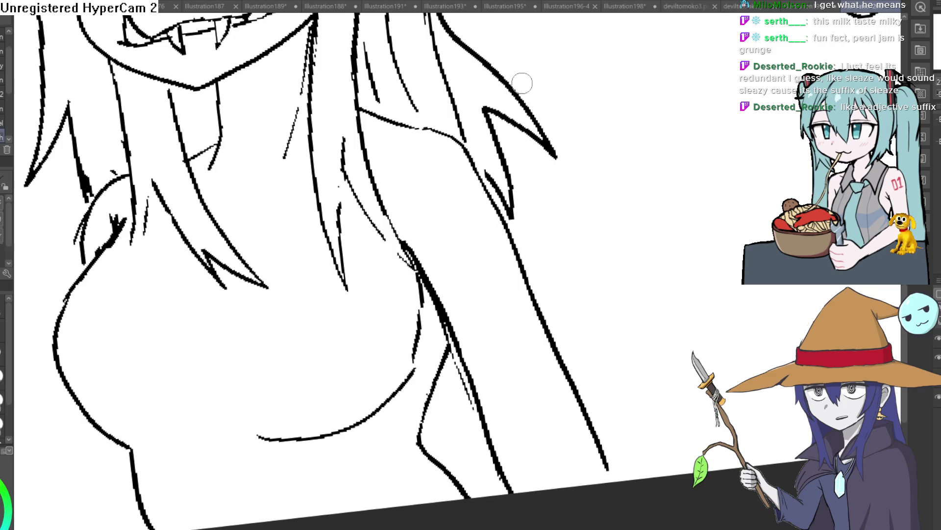
mouse_move(561, 142)
mouse_down()
mouse_move(519, 105)
mouse_move(642, 57)
mouse_up()
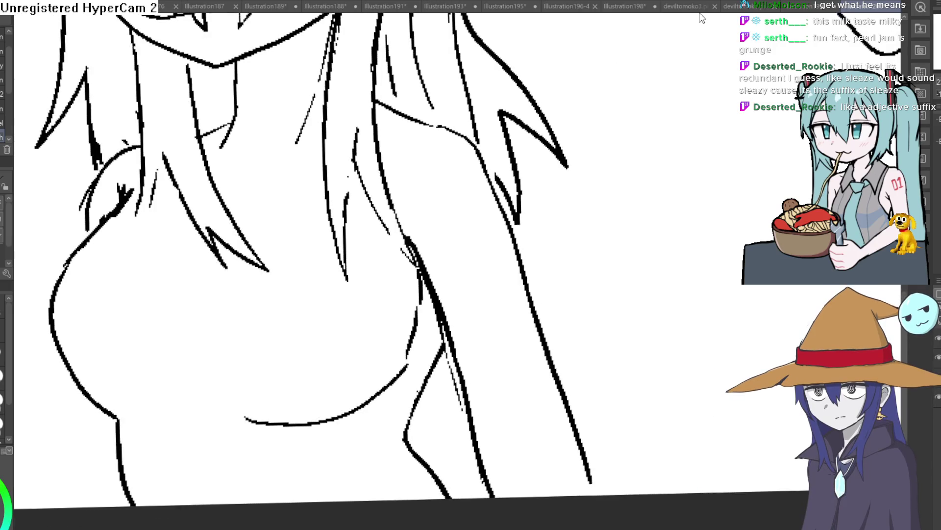
mouse_move(597, 182)
mouse_down()
mouse_move(596, 120)
mouse_move(618, 126)
mouse_move(584, 163)
mouse_move(588, 135)
mouse_up()
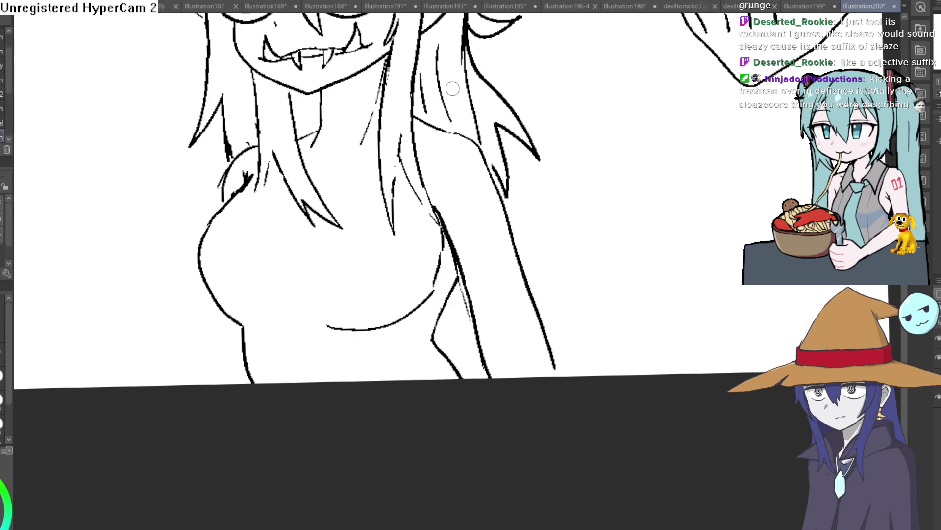
scroll(318, 91, up, 2)
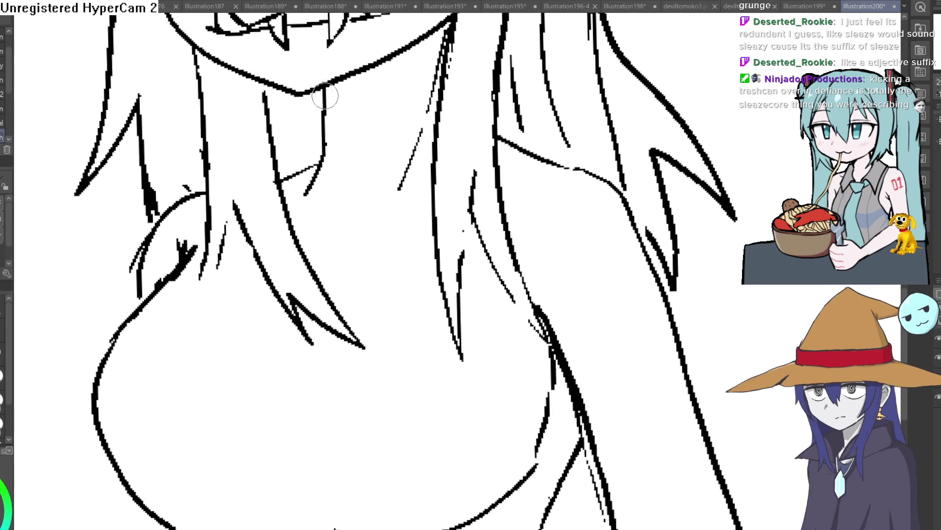
drag(315, 137, 321, 171)
key(ctrl+z)
key(ctrl+z)
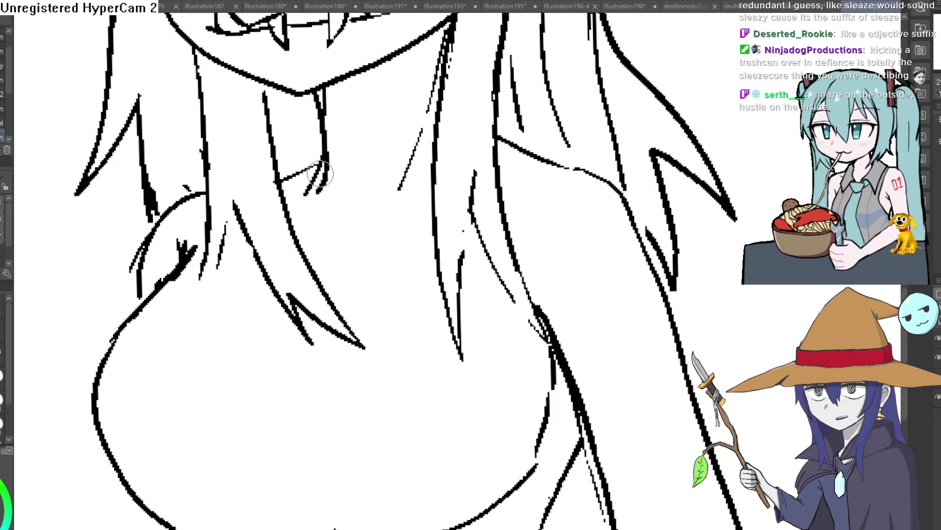
scroll(326, 103, down, 2)
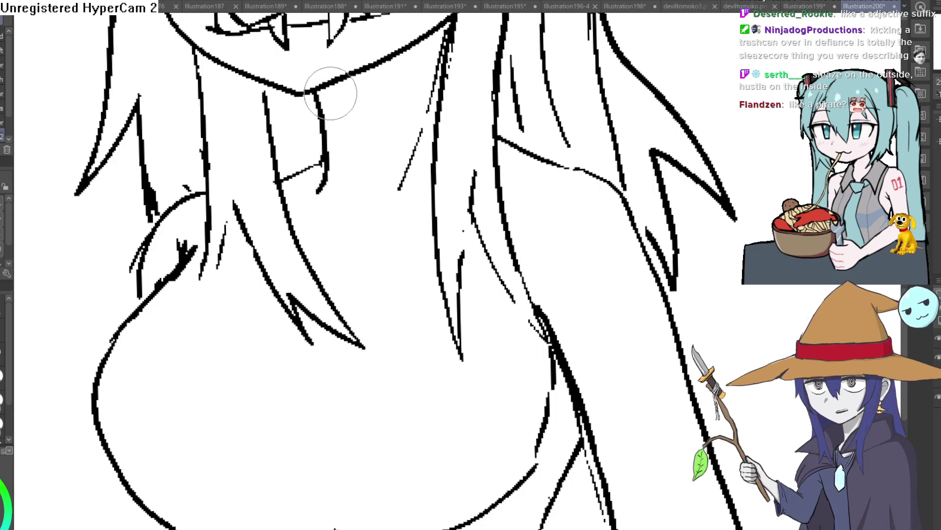
scroll(400, 84, down, 4)
drag(479, 139, 474, 104)
scroll(6, 88, down, 2)
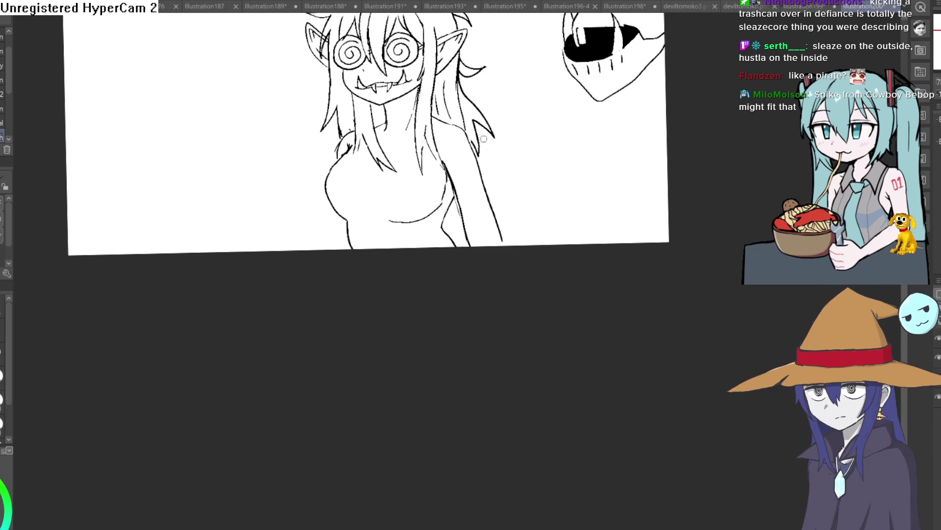
- Ink over the right arm line and left torso outline, then zoom out to the whole illustration
mouse_move(480, 178)
mouse_down()
mouse_move(490, 156)
mouse_move(520, 173)
mouse_up()
scroll(471, 191, up, 3)
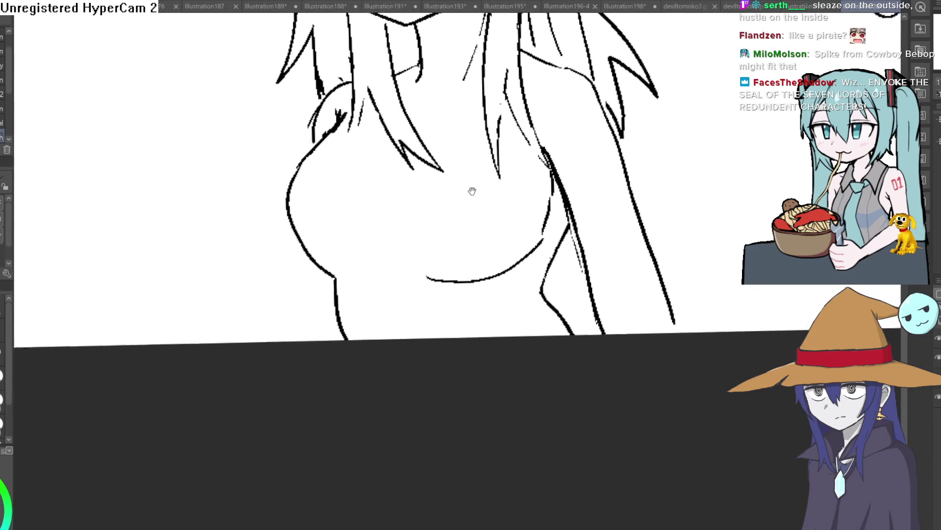
drag(471, 192, 503, 219)
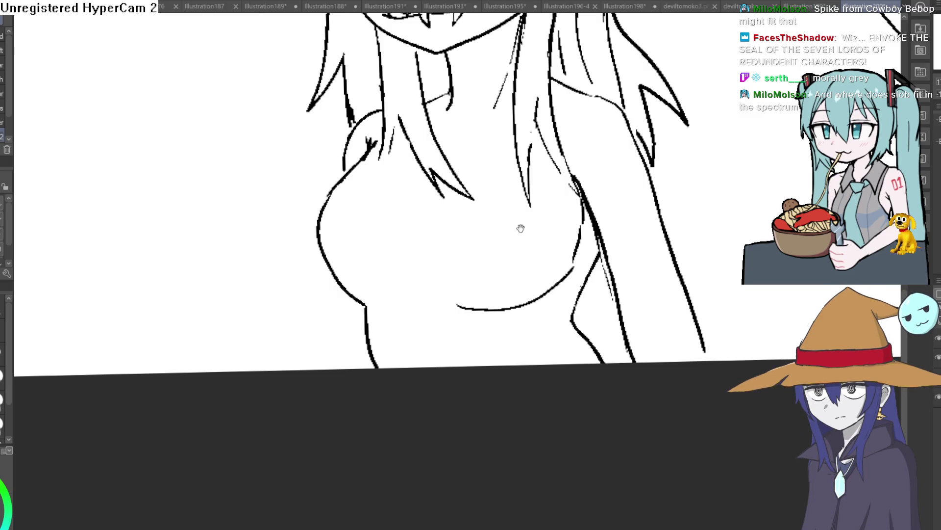
drag(519, 227, 534, 172)
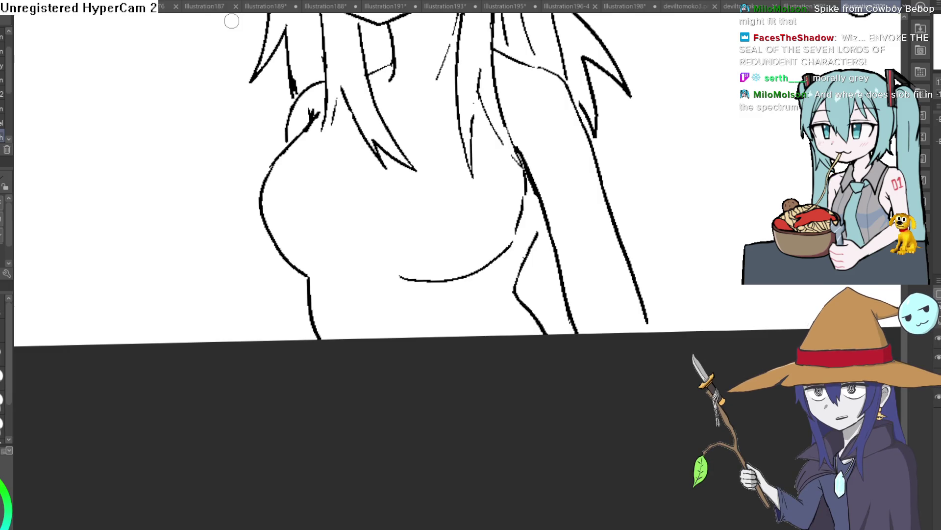
drag(546, 211, 513, 292)
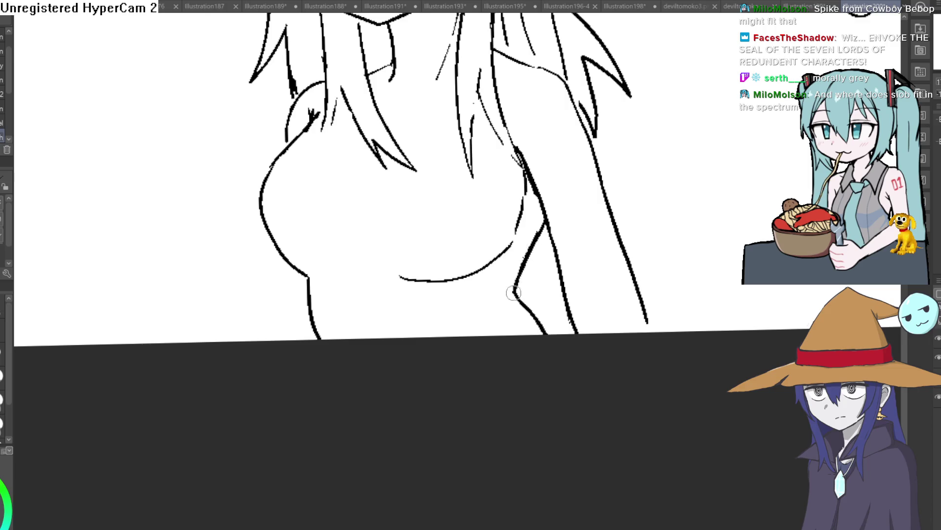
mouse_move(300, 274)
mouse_down()
mouse_move(313, 338)
mouse_move(309, 273)
mouse_move(317, 322)
mouse_up()
key(e)
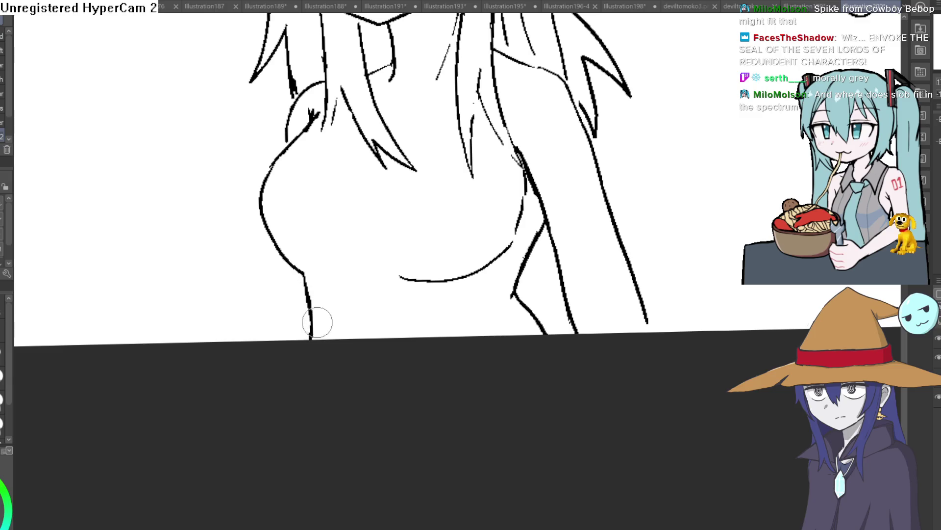
key(ctrl+minus)
key(ctrl+minus)
key(ctrl+minus)
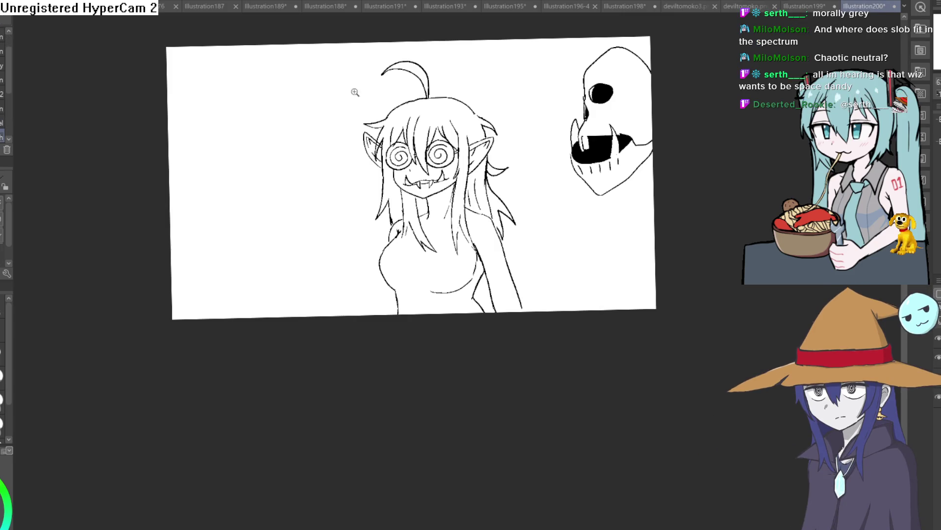
- Ink a short collarbone line by the hair and a curved one across the neck
scroll(452, 207, up, 8)
drag(498, 193, 458, 209)
drag(541, 221, 510, 232)
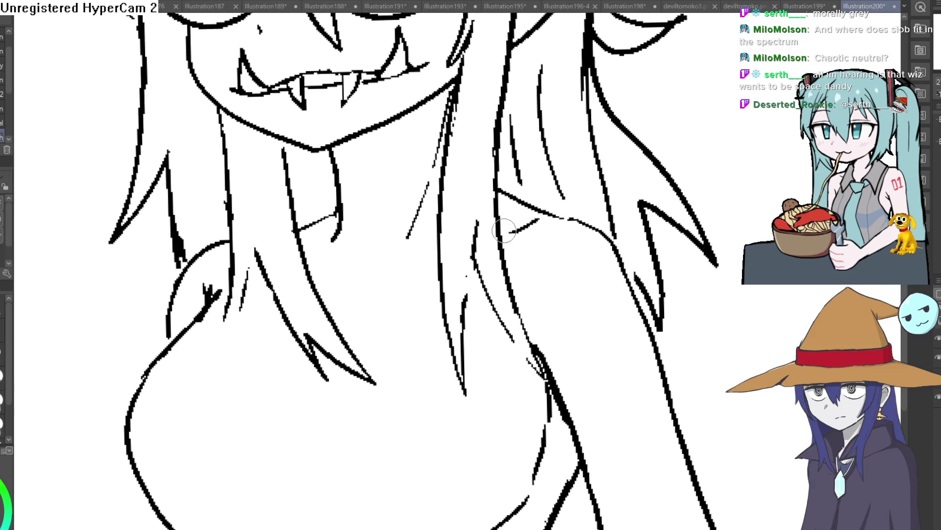
mouse_move(438, 258)
mouse_down()
mouse_move(389, 265)
mouse_move(349, 289)
mouse_move(316, 265)
mouse_up()
- Add zigzag hair strands down the right side and beside the arm, plus a pointed left strand
scroll(311, 217, down, 5)
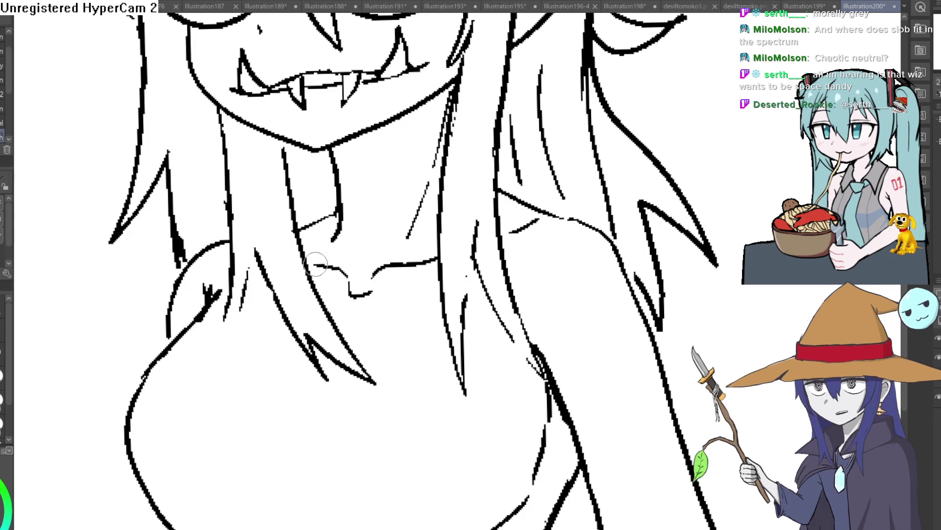
scroll(481, 211, down, 3)
mouse_move(550, 210)
mouse_down()
mouse_move(507, 249)
mouse_move(508, 205)
mouse_move(488, 190)
mouse_move(535, 273)
mouse_up()
scroll(423, 286, up, 3)
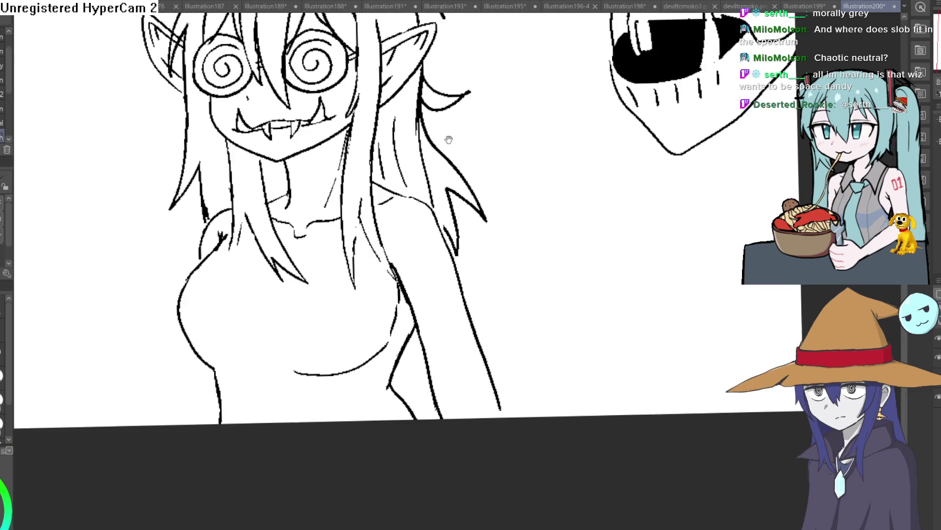
mouse_move(412, 153)
mouse_down()
mouse_move(463, 302)
mouse_move(432, 263)
mouse_up()
mouse_move(388, 314)
mouse_down()
mouse_move(382, 338)
mouse_move(369, 322)
mouse_up()
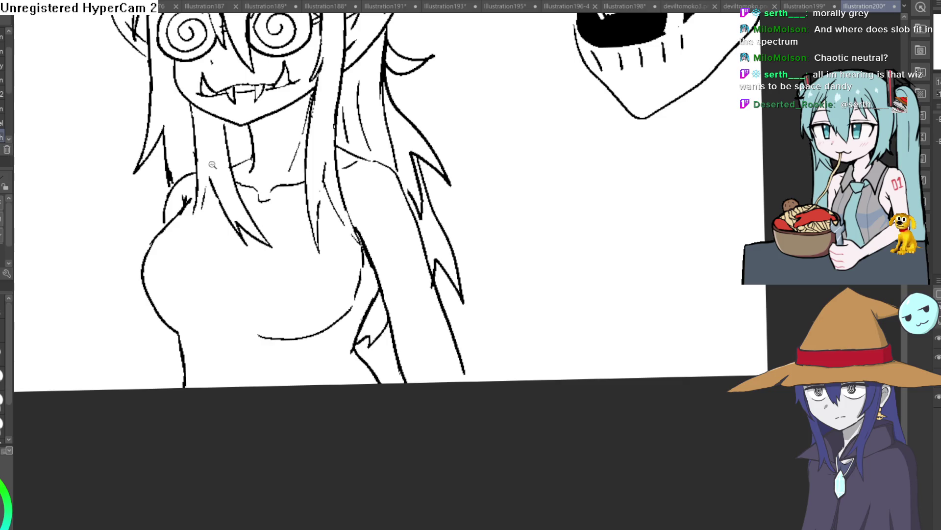
drag(203, 152, 336, 192)
mouse_move(287, 130)
mouse_down()
mouse_move(244, 181)
mouse_move(284, 158)
mouse_up()
scroll(424, 119, down, 3)
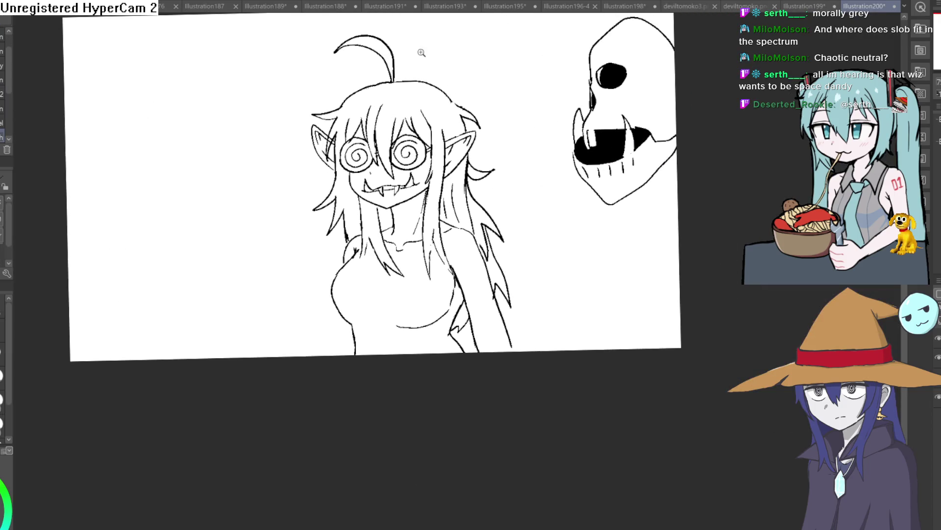
- Ink a new hair spike at the top right of the head and erase the old line beneath it
scroll(447, 77, up, 5)
mouse_move(427, 126)
mouse_down()
mouse_move(496, 156)
mouse_move(478, 168)
mouse_move(436, 142)
mouse_up()
key(e)
scroll(485, 191, down, 3)
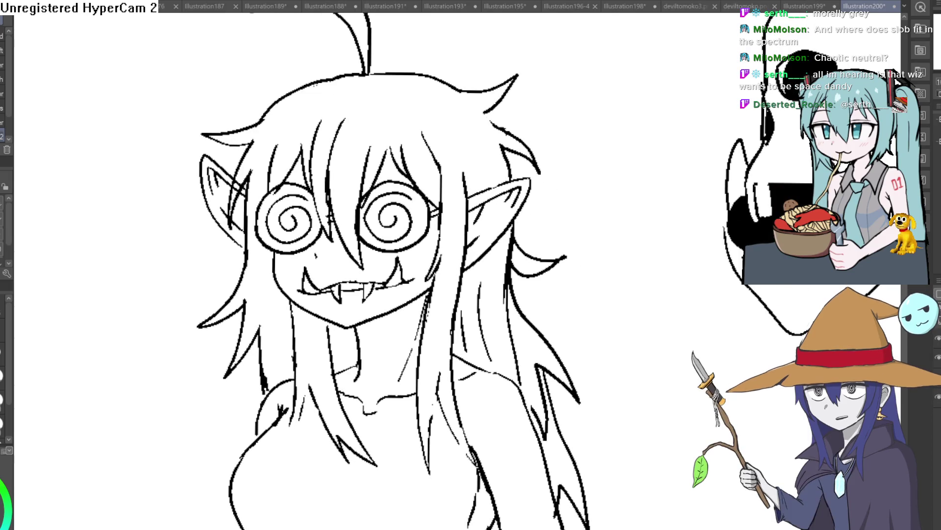
- Ink a hair tuft at the top left of the head, undoing a failed trial stroke first
drag(363, 82, 394, 100)
drag(293, 137, 235, 165)
key(ctrl+z)
key(ctrl+z)
drag(326, 111, 293, 85)
scroll(498, 107, down, 3)
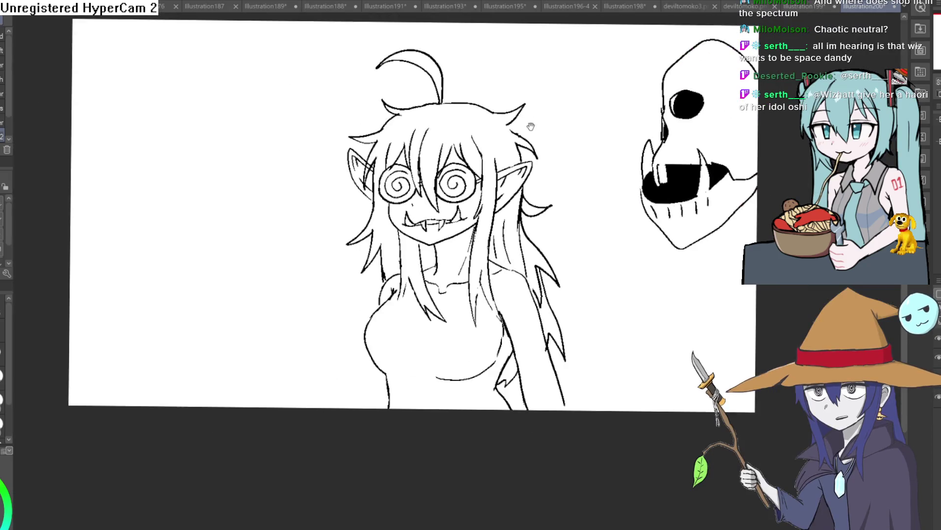
scroll(385, 100, up, 3)
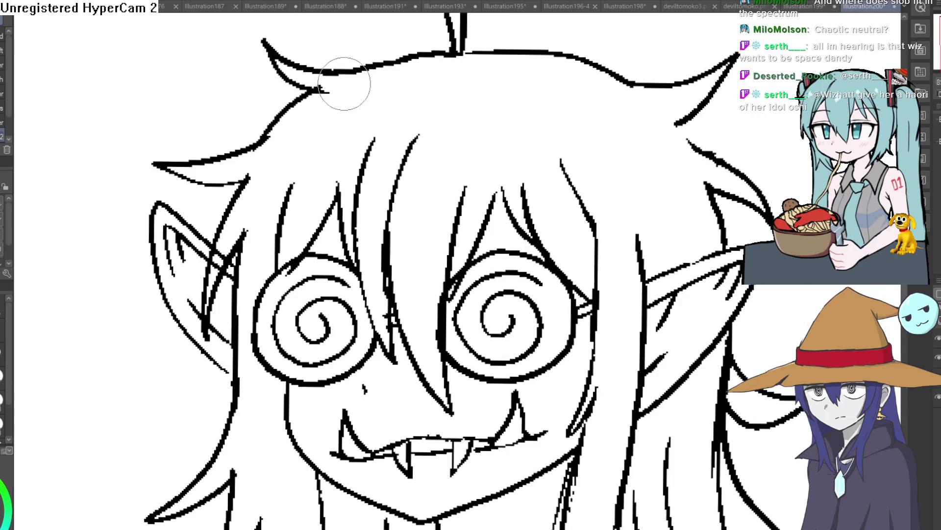
scroll(392, 91, down, 3)
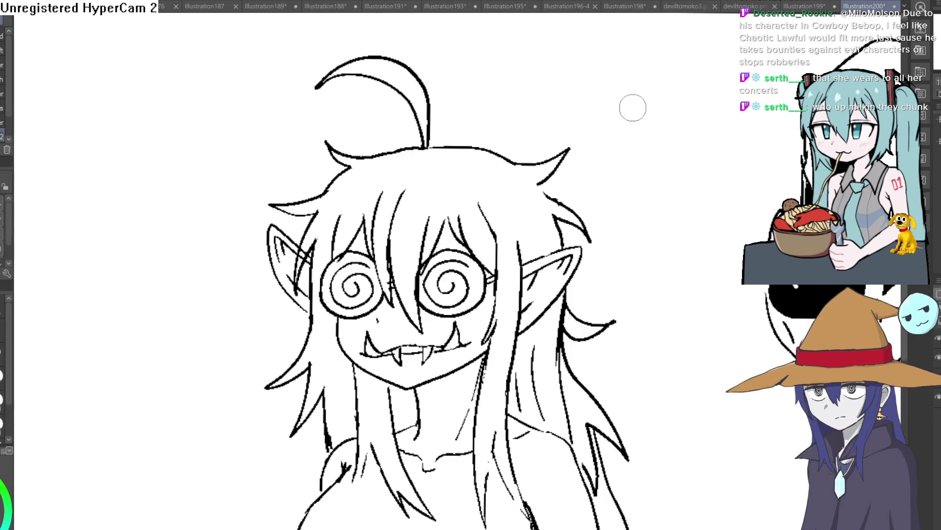
- Erase the old zigzag hair lines beside the right arm and a stray mark at the spike
scroll(682, 176, down, 5)
scroll(586, 178, up, 3)
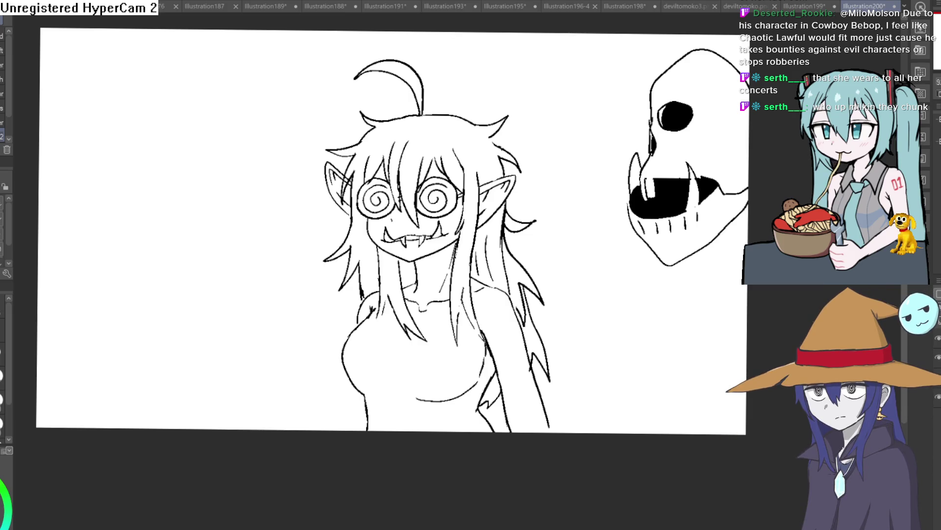
scroll(611, 227, down, 3)
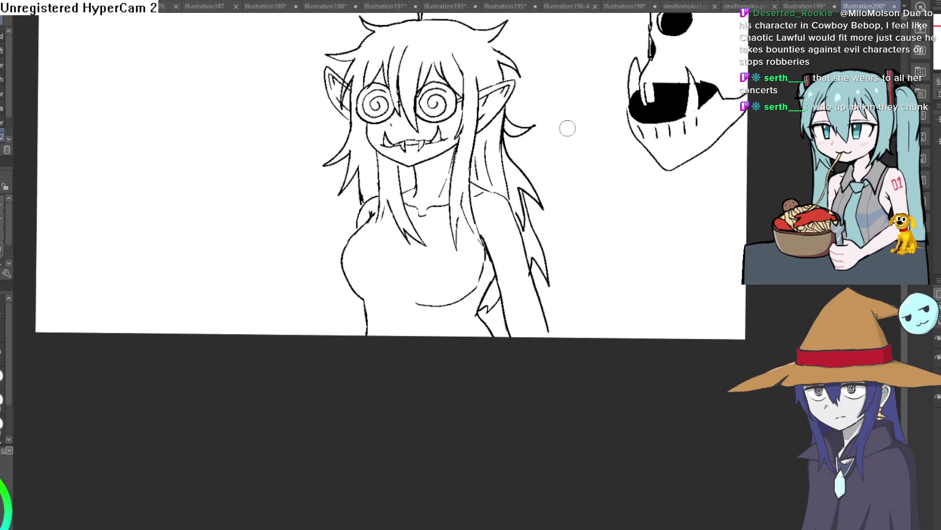
scroll(557, 95, up, 4)
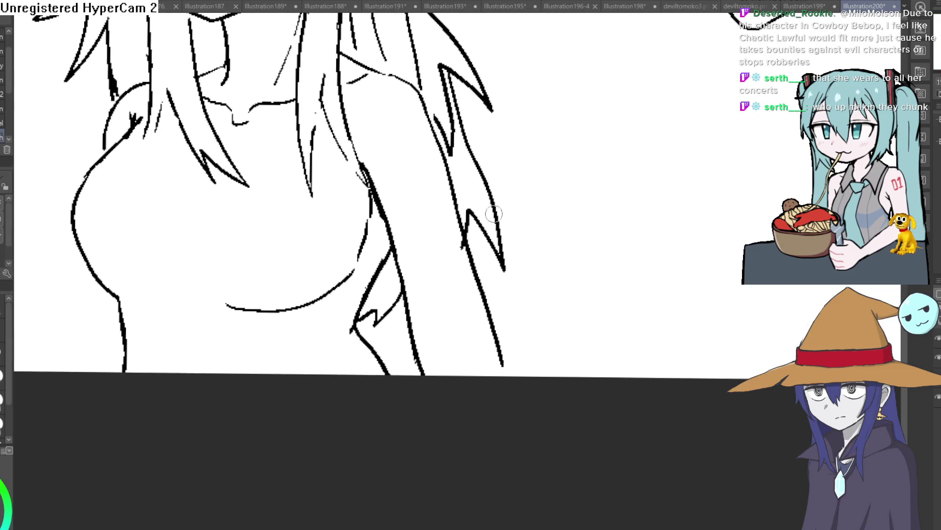
drag(460, 230, 505, 267)
mouse_move(387, 303)
mouse_down()
mouse_move(368, 313)
mouse_move(390, 289)
mouse_move(362, 238)
mouse_up()
scroll(492, 172, down, 2)
mouse_move(492, 172)
mouse_down()
mouse_move(480, 130)
mouse_move(459, 193)
mouse_up()
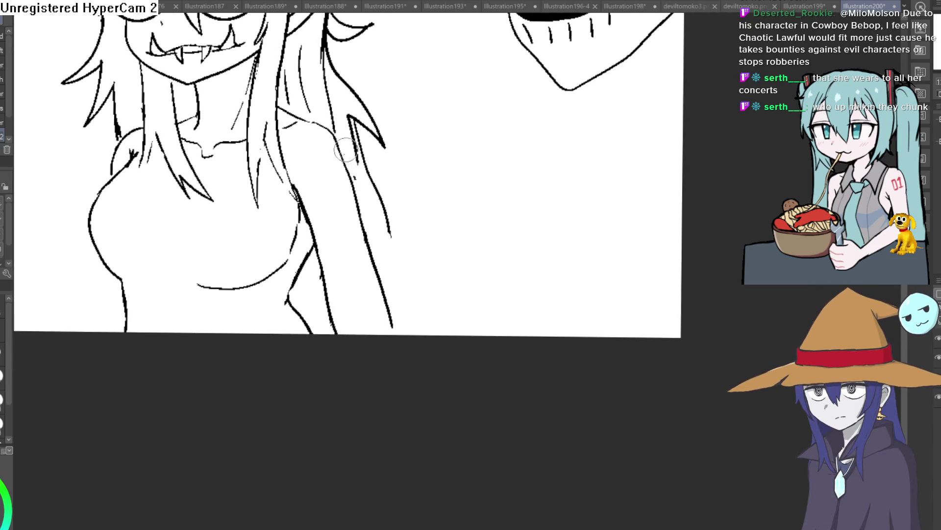
drag(349, 125, 354, 122)
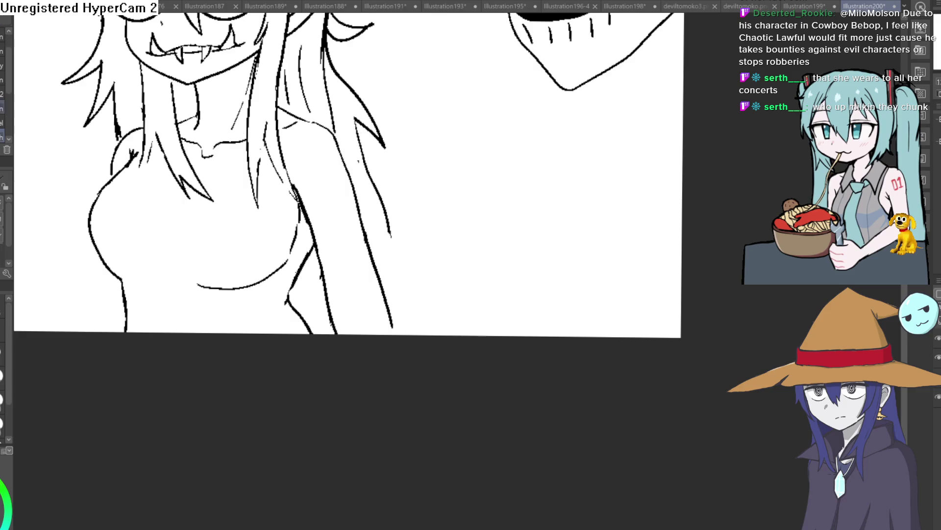
drag(445, 190, 431, 187)
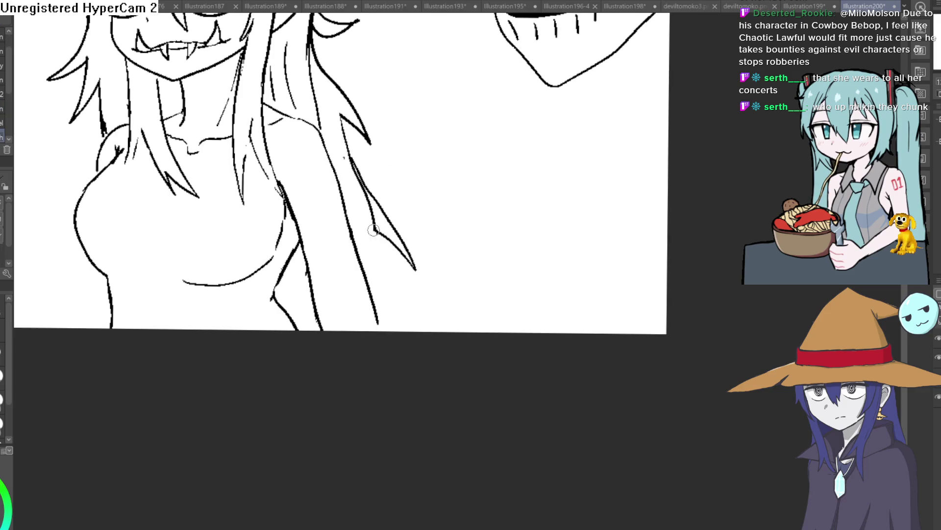
- Ink spiky strands along the right hair lock down past the chest, undoing one stray stroke
drag(345, 149, 361, 173)
mouse_move(373, 216)
mouse_down()
mouse_move(415, 227)
mouse_move(390, 270)
mouse_move(364, 262)
mouse_up()
mouse_move(309, 329)
mouse_down()
mouse_move(294, 296)
mouse_move(308, 293)
mouse_up()
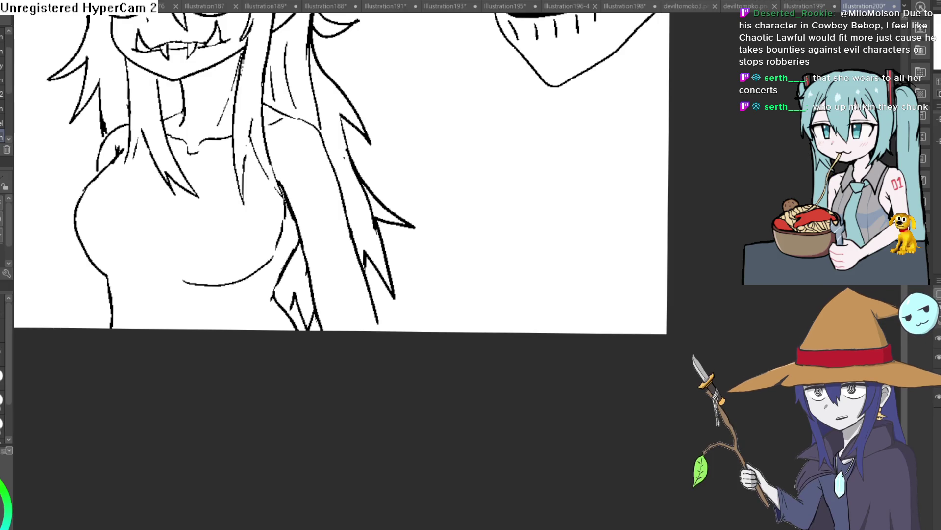
drag(431, 123, 415, 161)
key(ctrl+z)
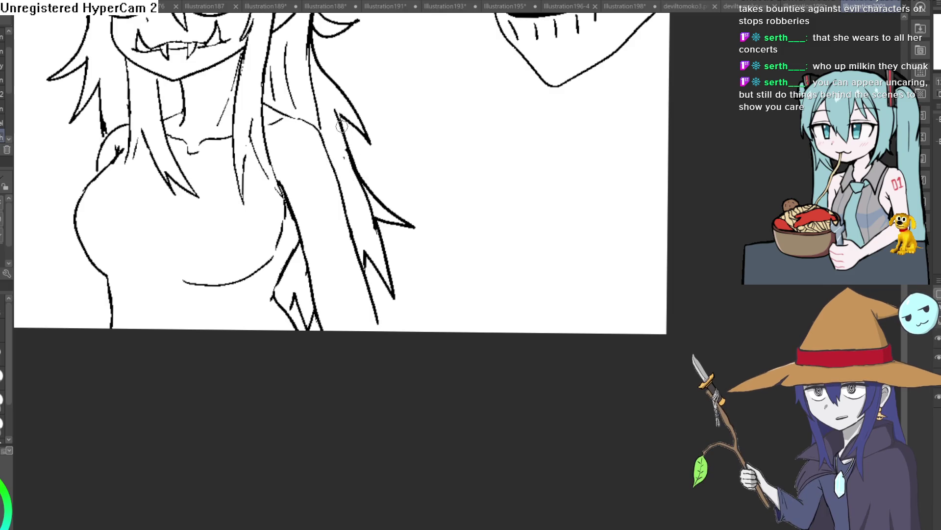
drag(410, 88, 435, 98)
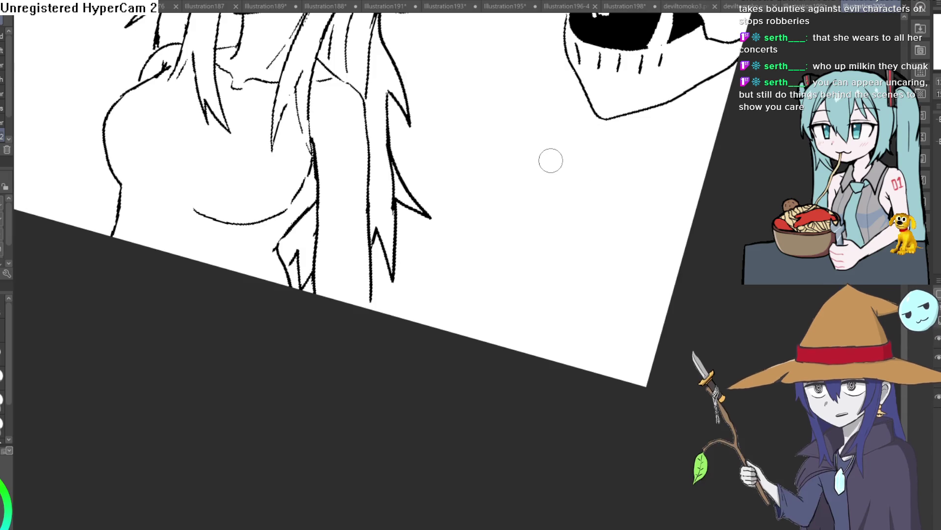
- Redraw the outer hair edge from the girl's left shoulder down to her chest as one line
mouse_move(551, 162)
mouse_down()
mouse_move(563, 143)
mouse_move(546, 116)
mouse_move(532, 137)
mouse_move(559, 158)
mouse_move(515, 119)
mouse_up()
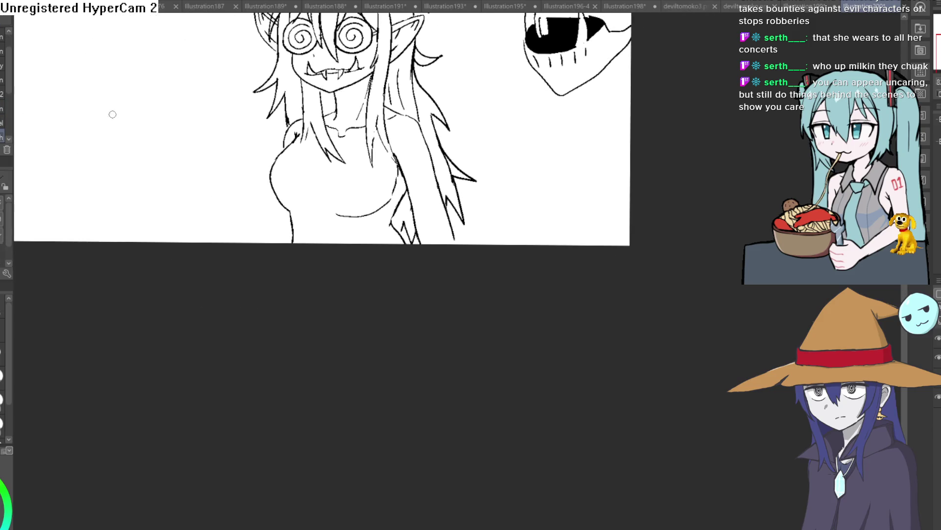
click(282, 148)
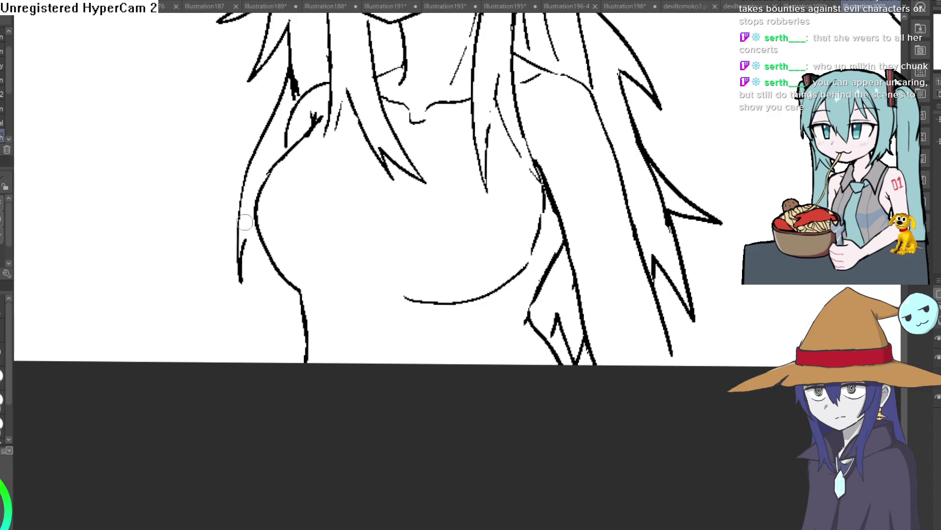
drag(288, 24, 272, 166)
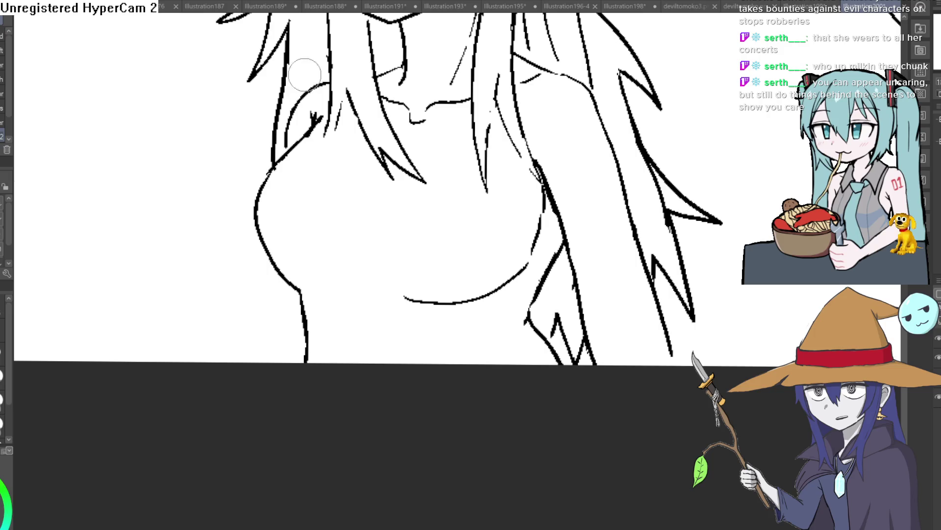
drag(305, 67, 295, 160)
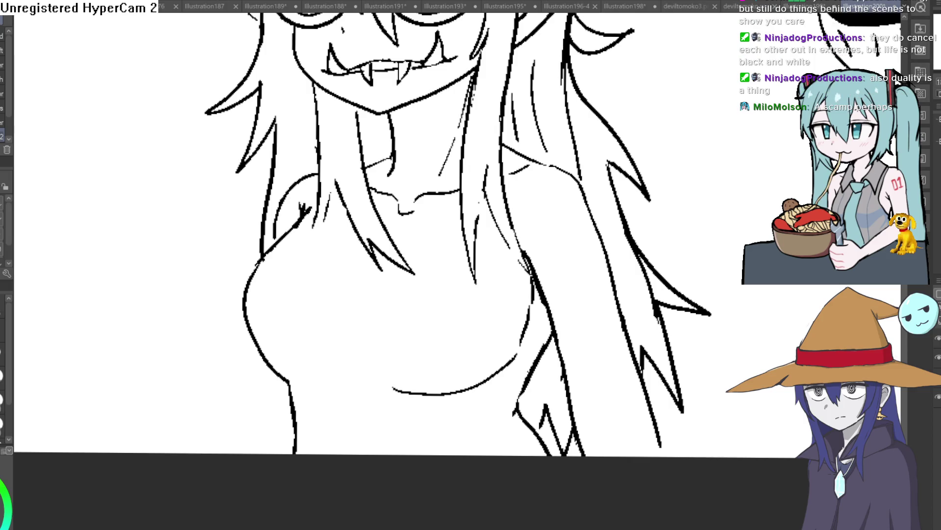
scroll(276, 119, down, 2)
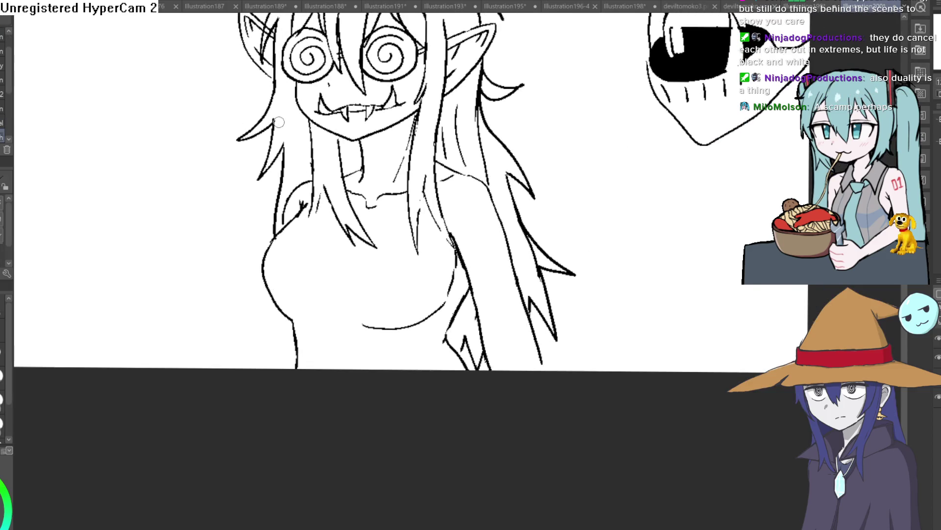
scroll(276, 119, up, 2)
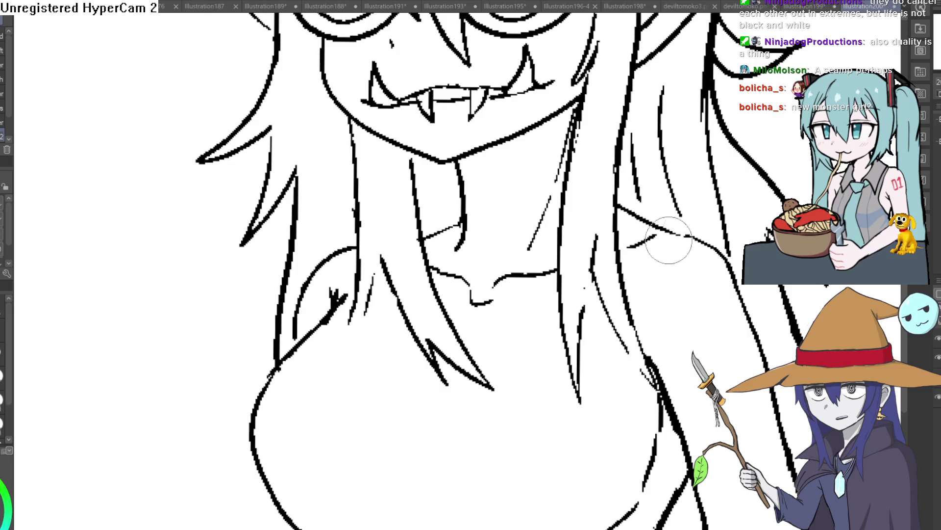
scroll(775, 177, down, 4)
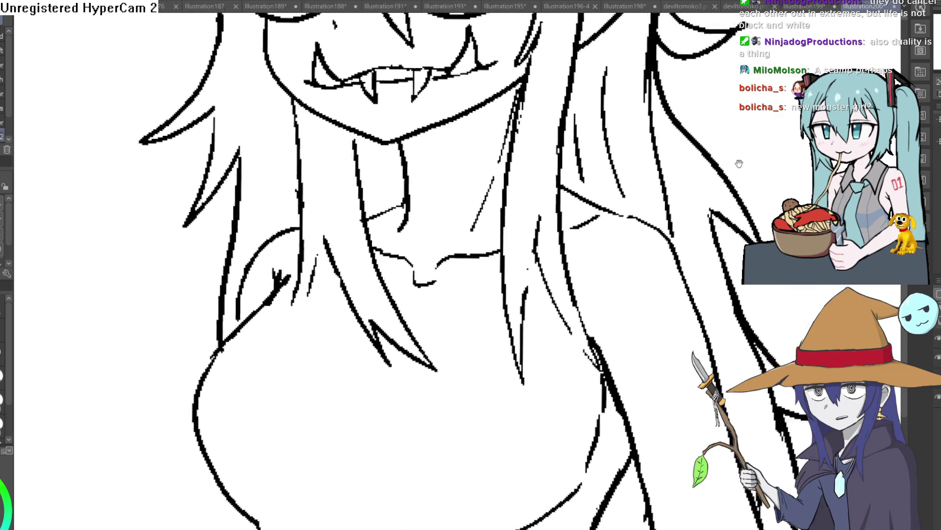
- Undo the overlong hair flick below the right ear, leaving just its short pointed tip
mouse_move(563, 148)
mouse_down()
mouse_move(699, 219)
mouse_move(577, 180)
mouse_up()
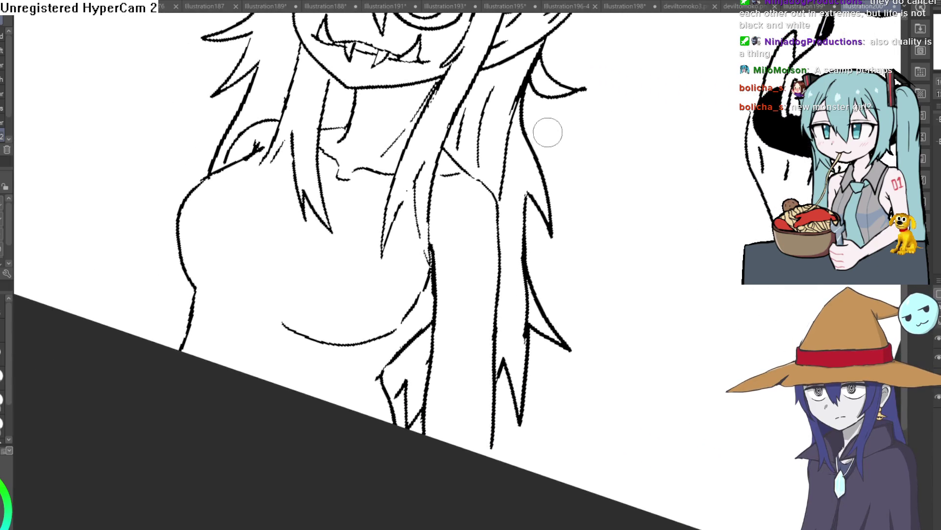
scroll(544, 126, up, 2)
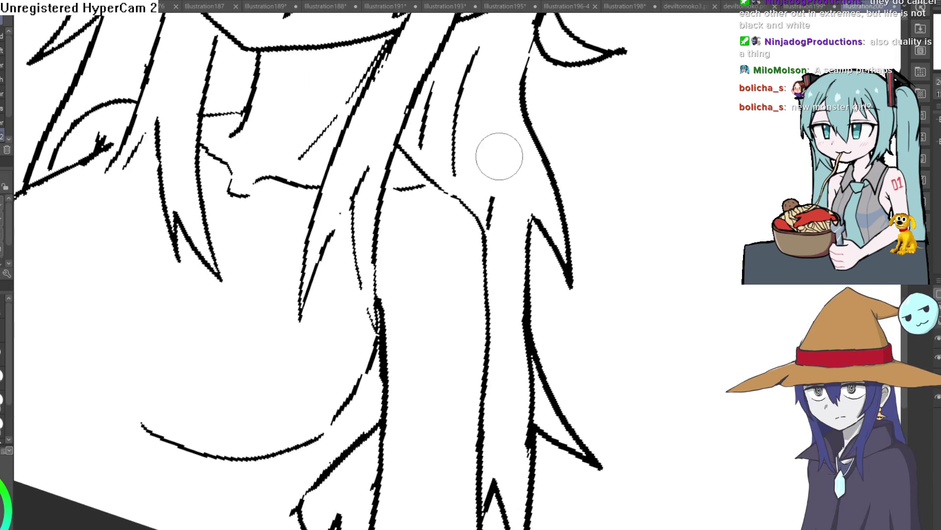
scroll(510, 181, down, 2)
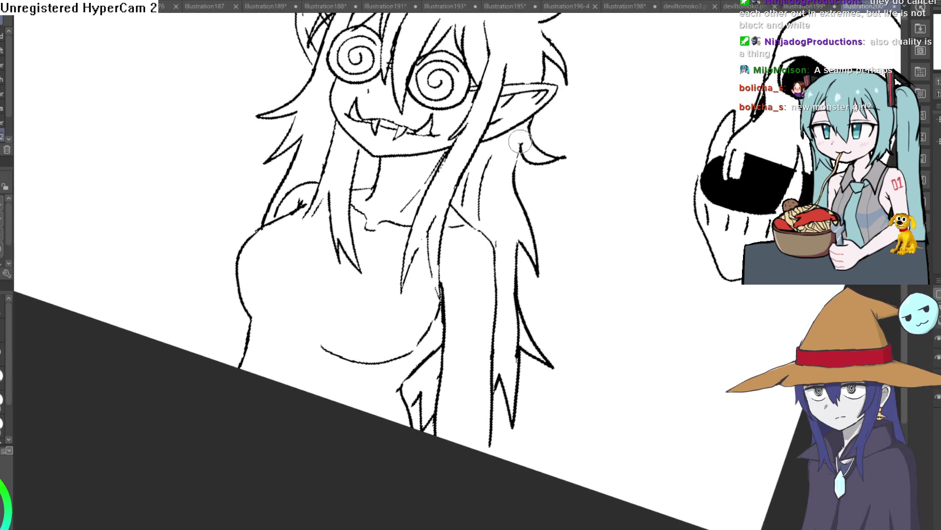
drag(588, 115, 553, 118)
click(518, 118)
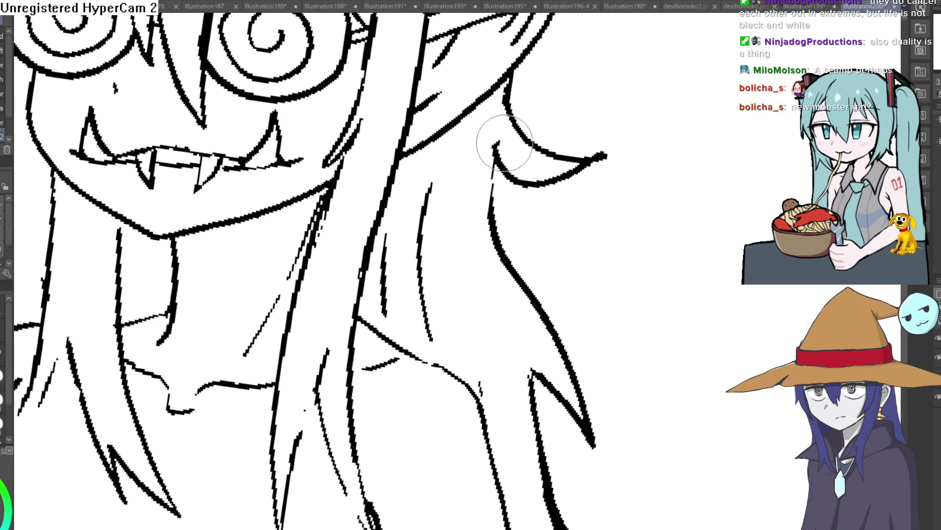
key(ctrl+z)
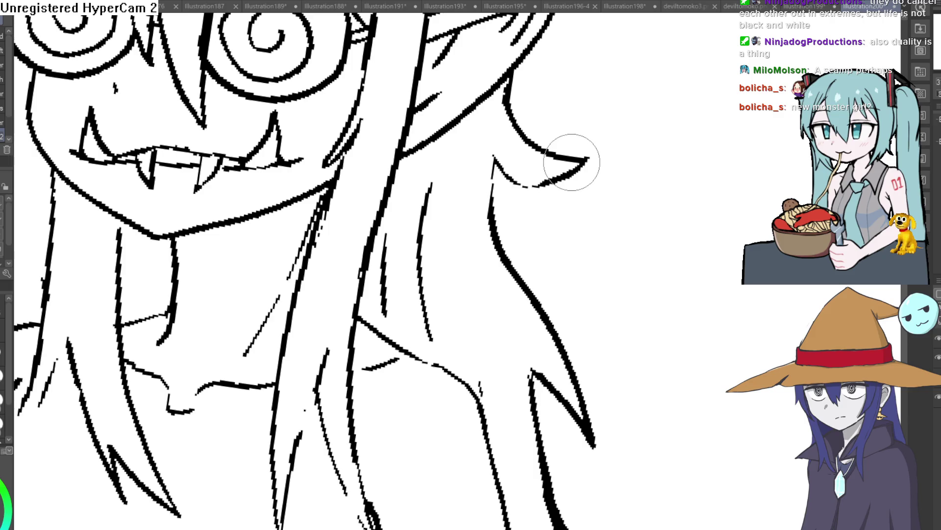
scroll(572, 115, down, 3)
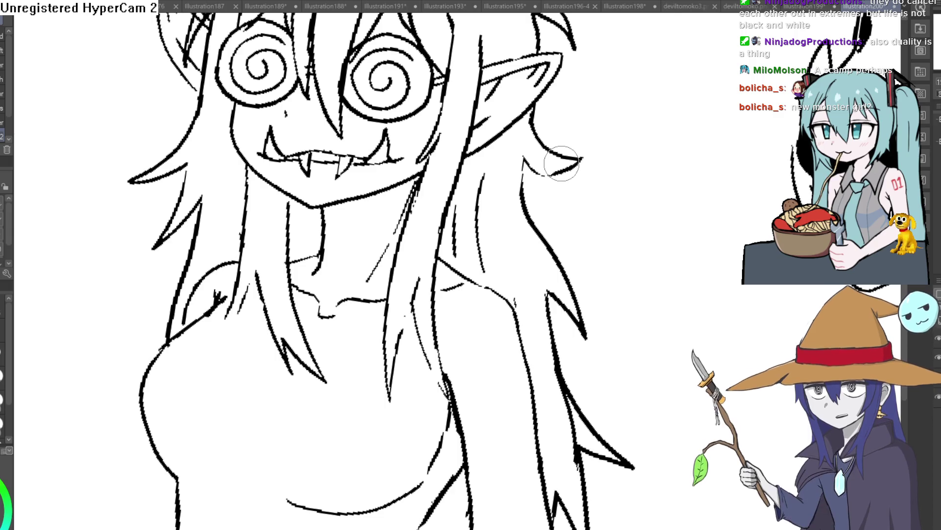
scroll(596, 135, down, 2)
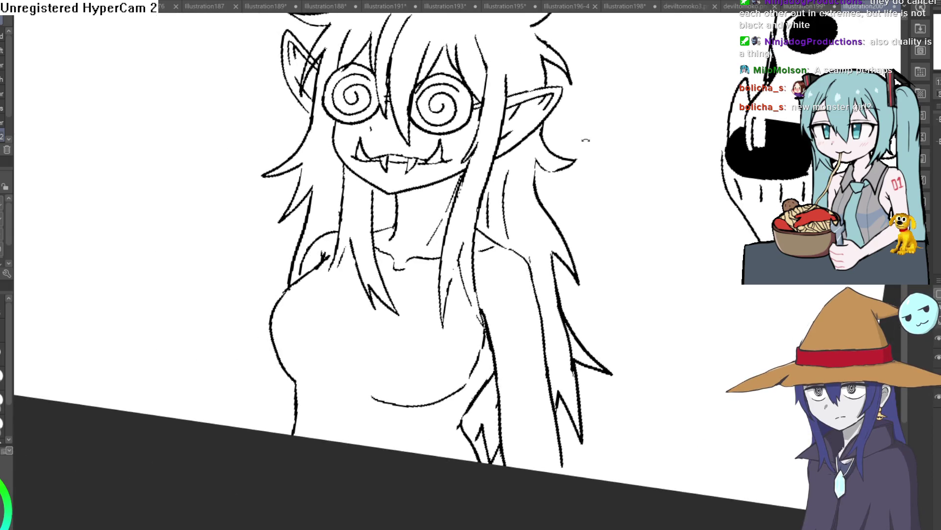
drag(586, 140, 588, 120)
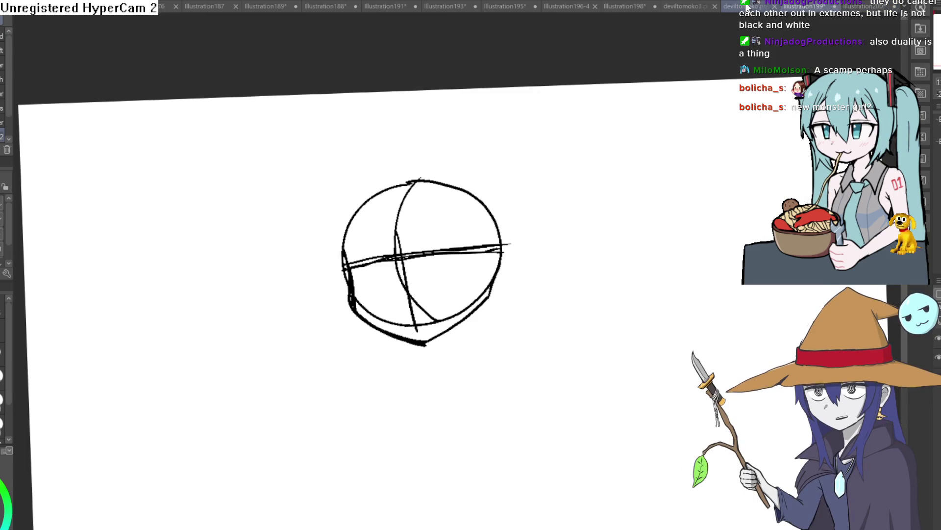
- Cycle through the open canvas tabs and settle on the Illustration189 orc-in-hoodie drawing
click(689, 5)
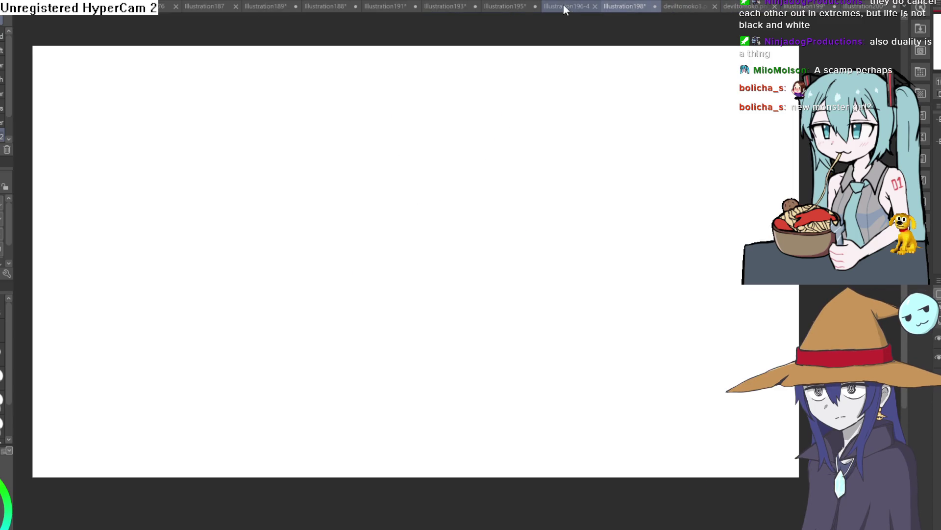
click(563, 4)
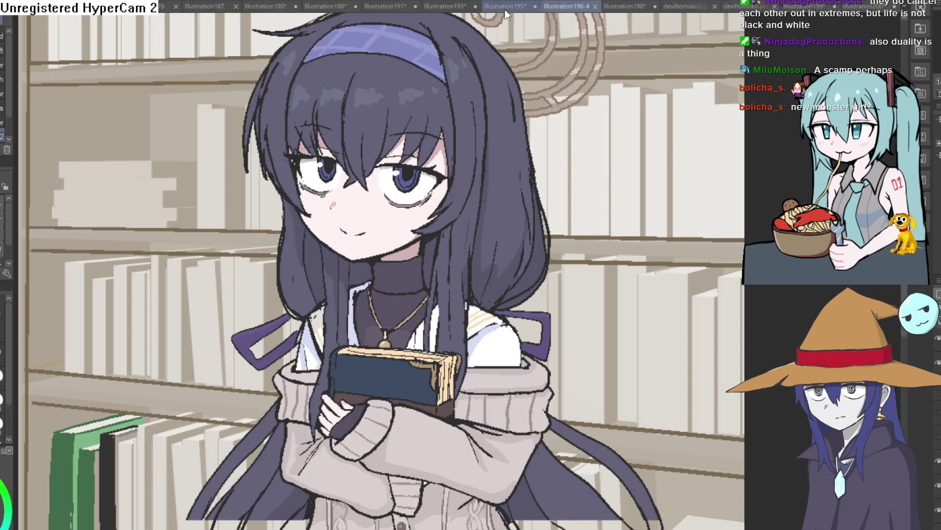
click(505, 8)
click(443, 7)
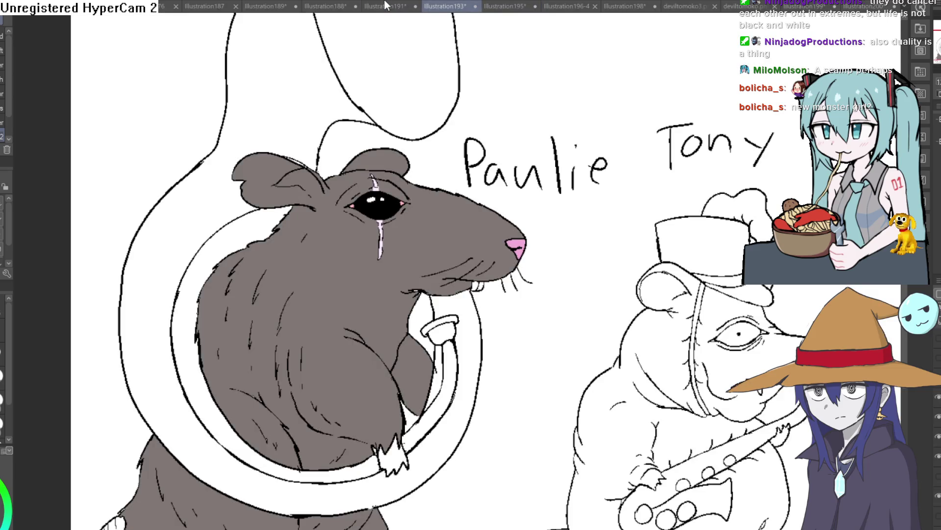
click(385, 8)
click(332, 8)
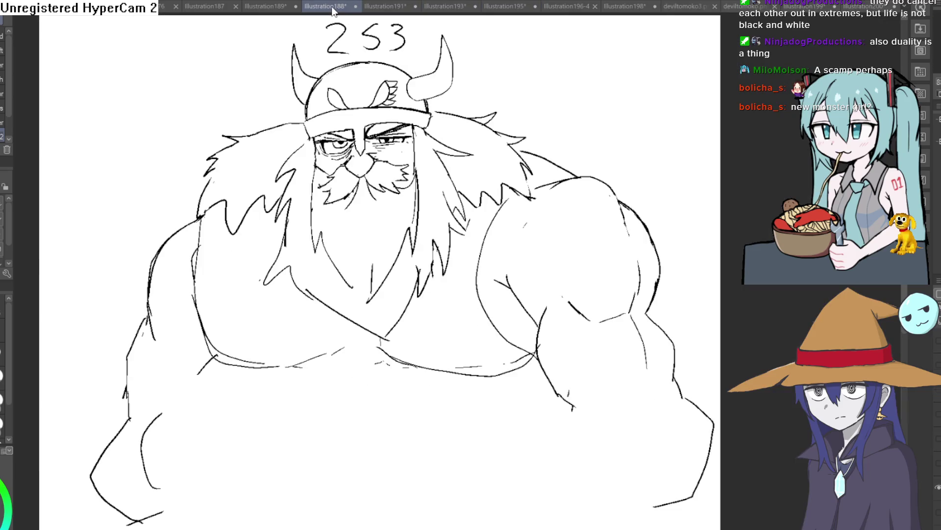
click(265, 4)
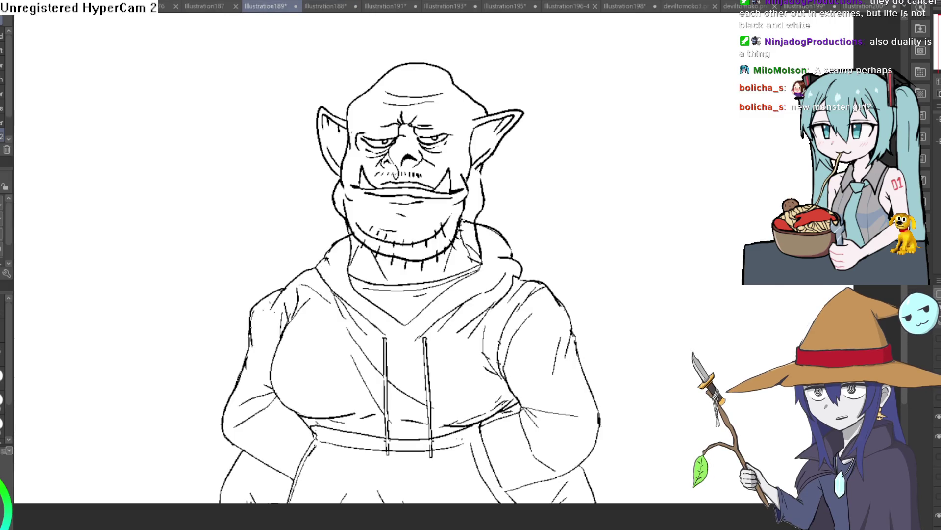
- Sketch a few rough strokes at the neck and hood, then undo them
drag(365, 233, 388, 291)
drag(456, 206, 432, 289)
drag(460, 213, 517, 258)
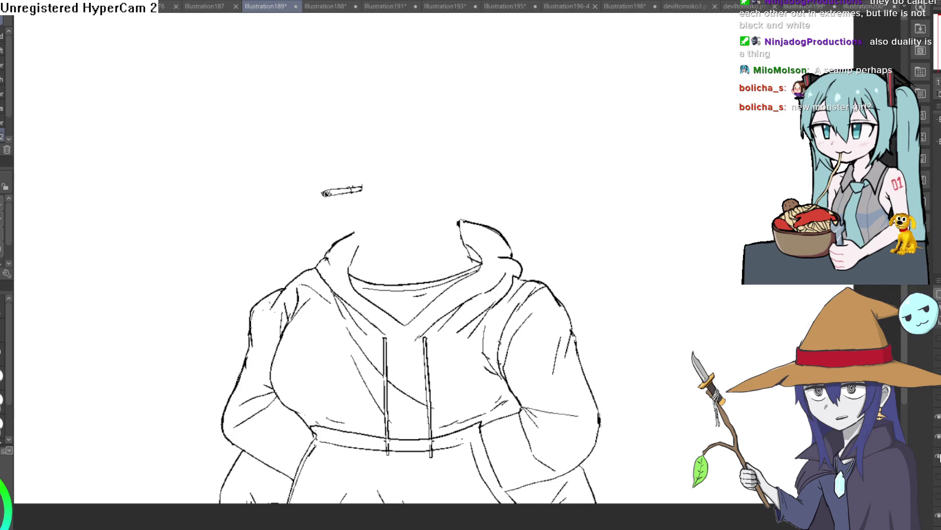
key(ctrl+z)
key(ctrl+z)
key(ctrl+z)
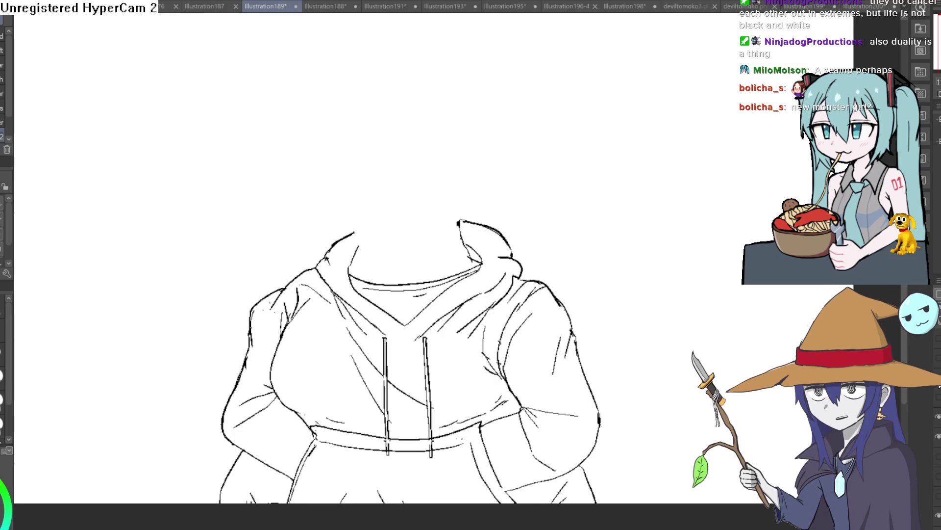
- Show the pointing-arm back-view hoodie and orc head layers, hiding the front-view hoodie lines
click(937, 417)
click(937, 436)
click(937, 357)
click(938, 358)
click(937, 396)
click(937, 396)
click(938, 395)
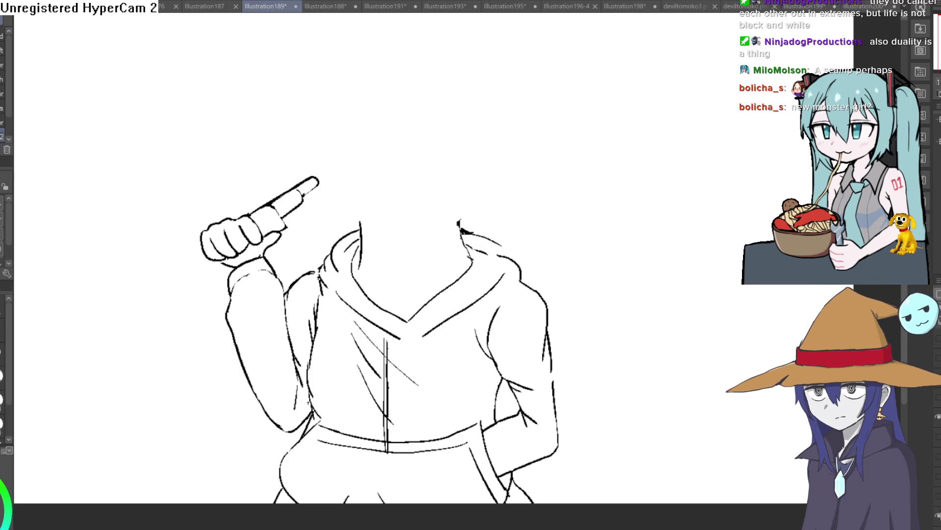
click(938, 494)
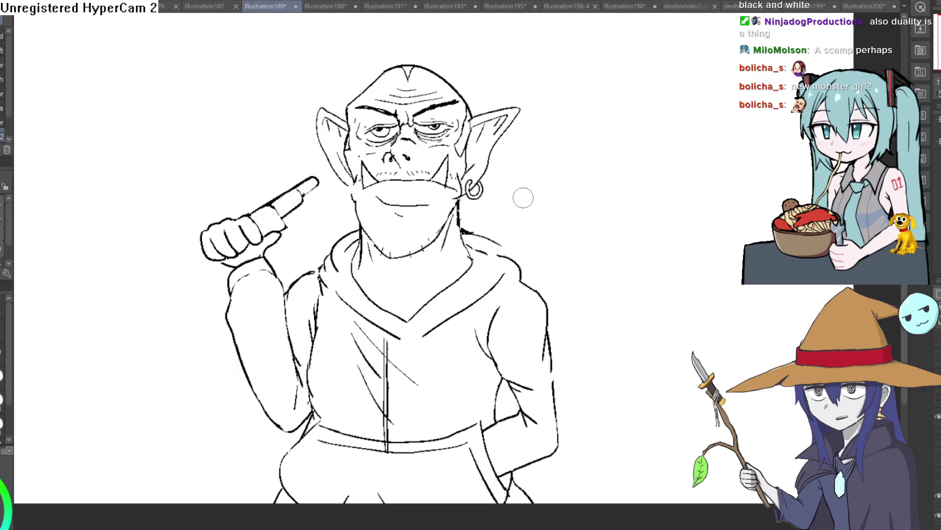
- Inspect the orc sketch, briefly mirroring the canvas, then return to the Illustration200 tab
drag(523, 197, 517, 148)
mouse_move(431, 142)
mouse_down()
mouse_move(480, 147)
mouse_move(490, 187)
mouse_move(512, 203)
mouse_move(475, 206)
mouse_move(483, 195)
mouse_up()
scroll(474, 206, down, 2)
scroll(483, 195, down, 1)
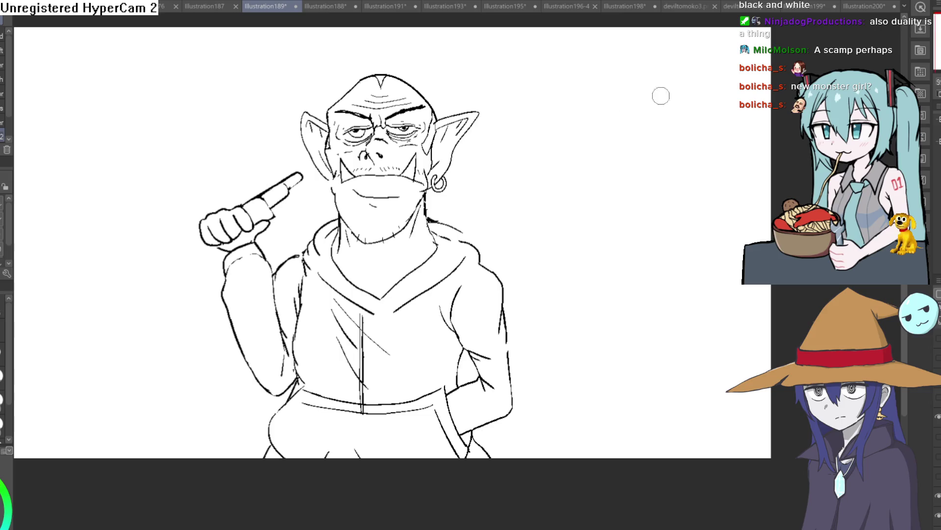
key(h)
key(h)
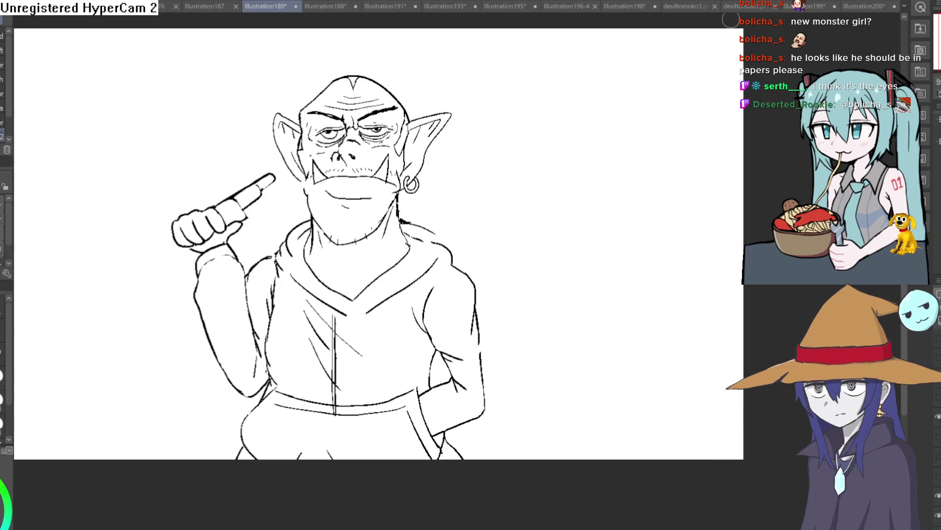
mouse_move(503, 231)
mouse_down()
mouse_move(542, 342)
mouse_move(515, 206)
mouse_up()
scroll(493, 152, down, 3)
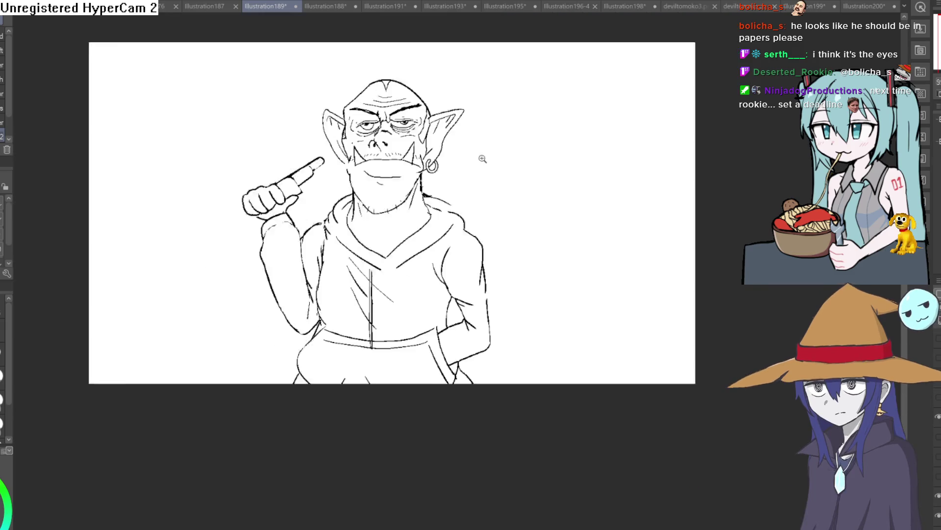
scroll(466, 168, up, 4)
drag(490, 181, 470, 297)
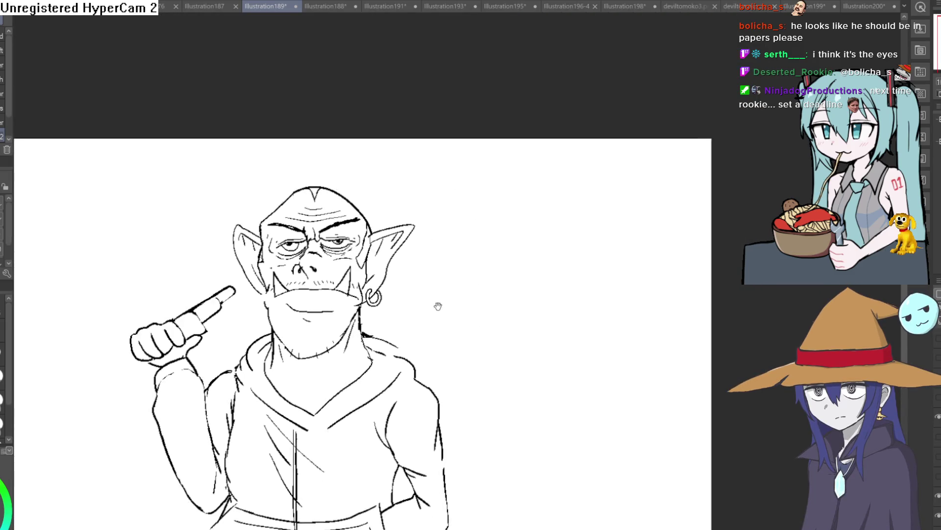
click(857, 5)
scroll(834, 20, down, 3)
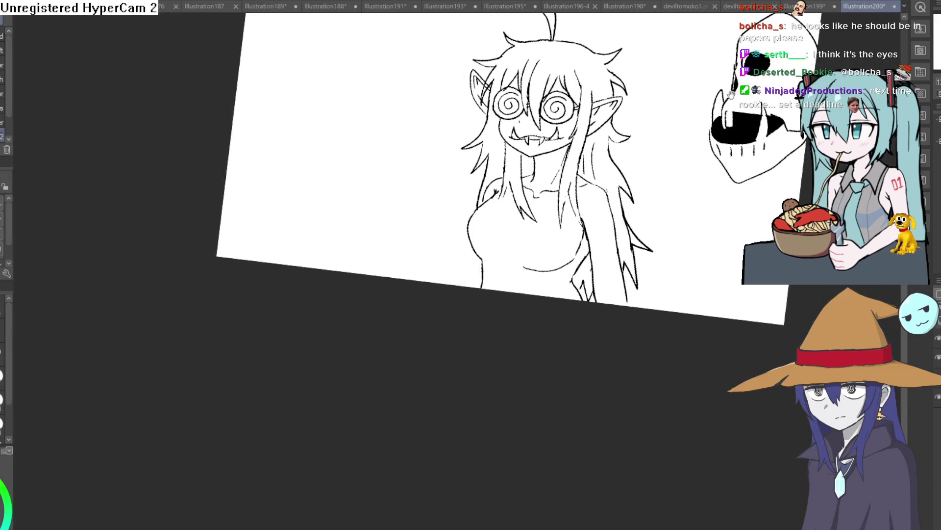
- Ink four extra strands along the left side of the girl's hair
mouse_move(676, 105)
mouse_down()
mouse_move(546, 157)
mouse_move(473, 136)
mouse_up()
key(p)
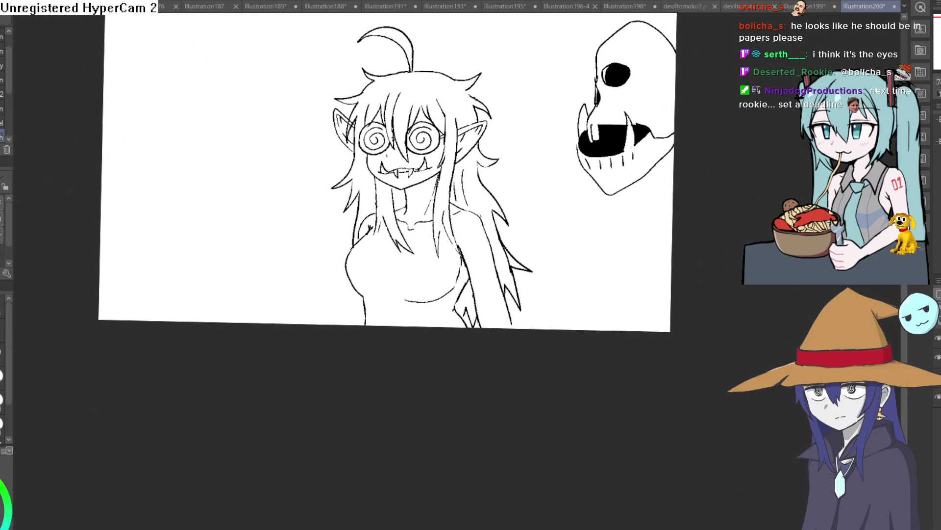
click(354, 178)
mouse_move(352, 121)
mouse_down()
mouse_move(319, 193)
mouse_move(299, 208)
mouse_up()
drag(350, 180, 337, 241)
drag(362, 202, 337, 252)
drag(349, 274, 321, 313)
- Bring up the Illustration196-4 library girl painting, passing through the blank Illustration198 tab
key(e)
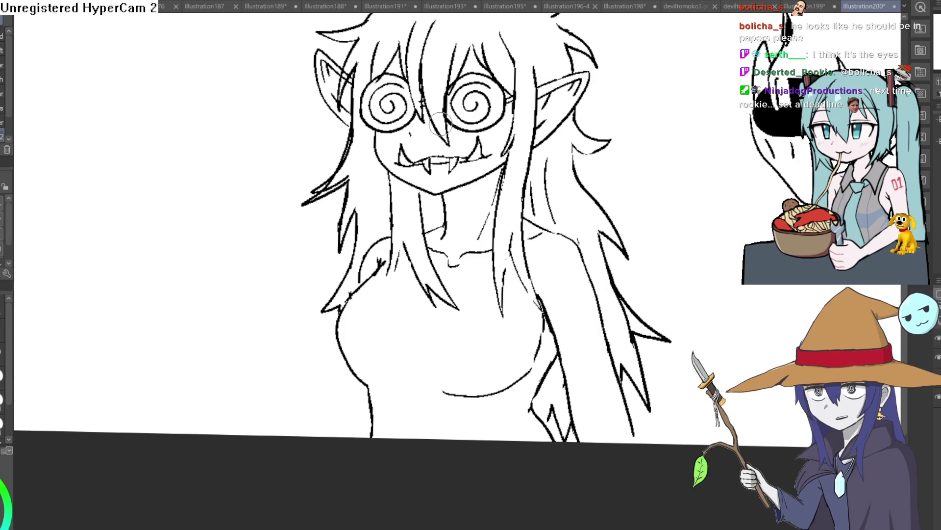
click(635, 4)
click(590, 4)
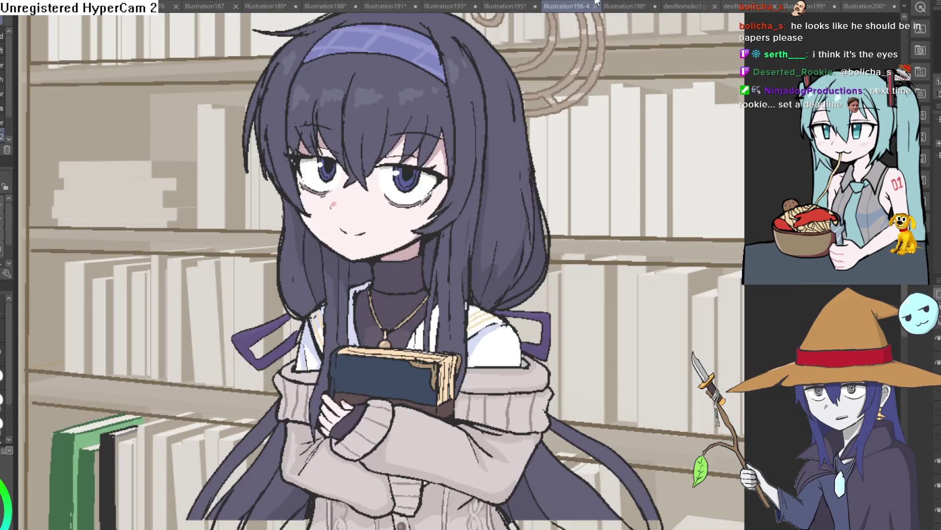
- Fit the library painting in view, then switch back to the Illustration200 line art
key(ctrl+minus)
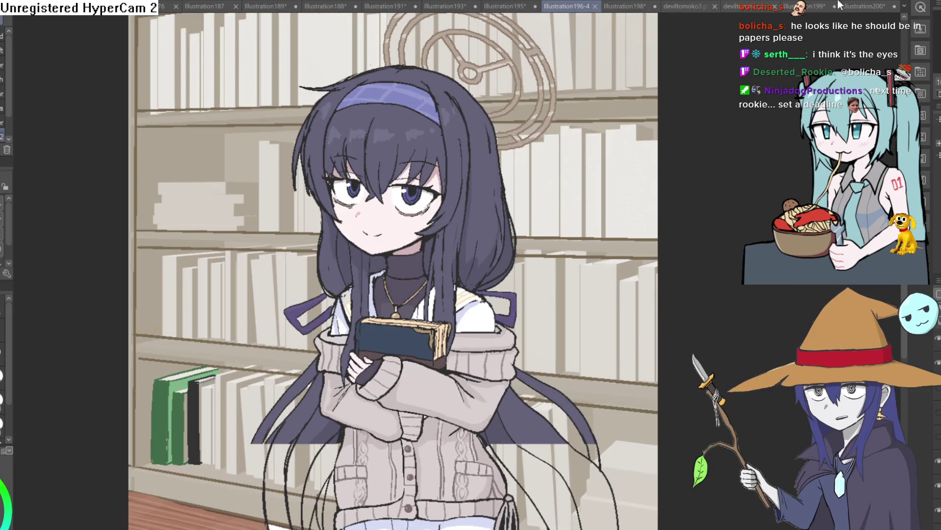
click(864, 6)
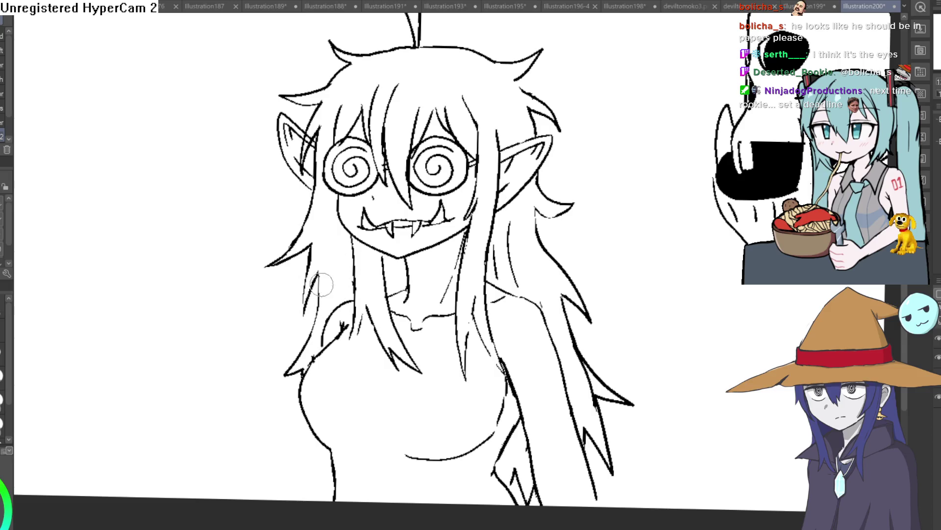
scroll(537, 174, down, 3)
mouse_move(610, 162)
mouse_down()
mouse_move(542, 141)
mouse_move(527, 199)
mouse_up()
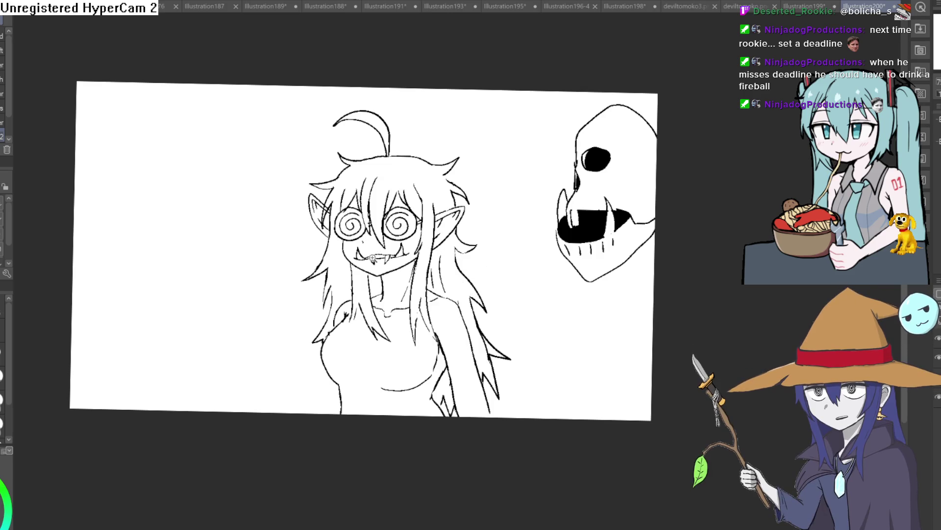
- Ink a strand along the hair right of the girl's face, then reframe her face and upper body
scroll(385, 235, up, 3)
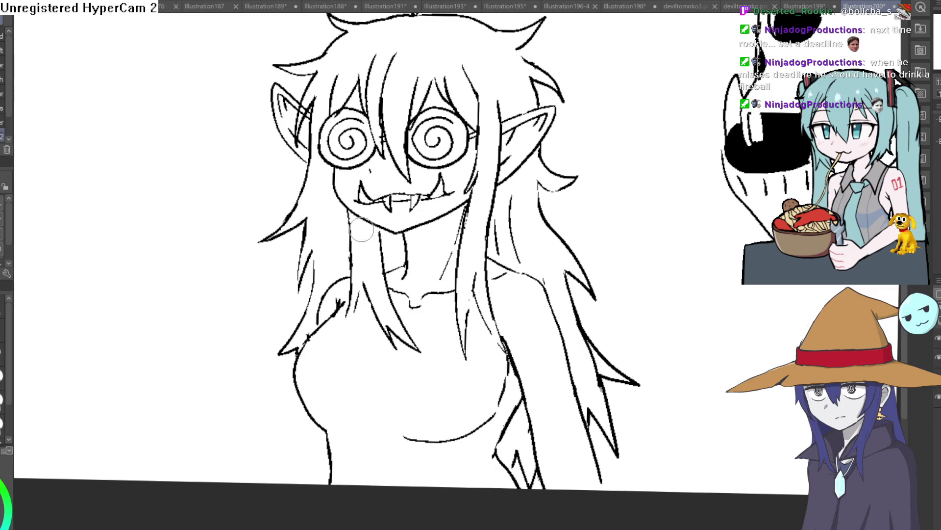
scroll(362, 230, down, 2)
scroll(382, 244, up, 2)
scroll(382, 244, down, 3)
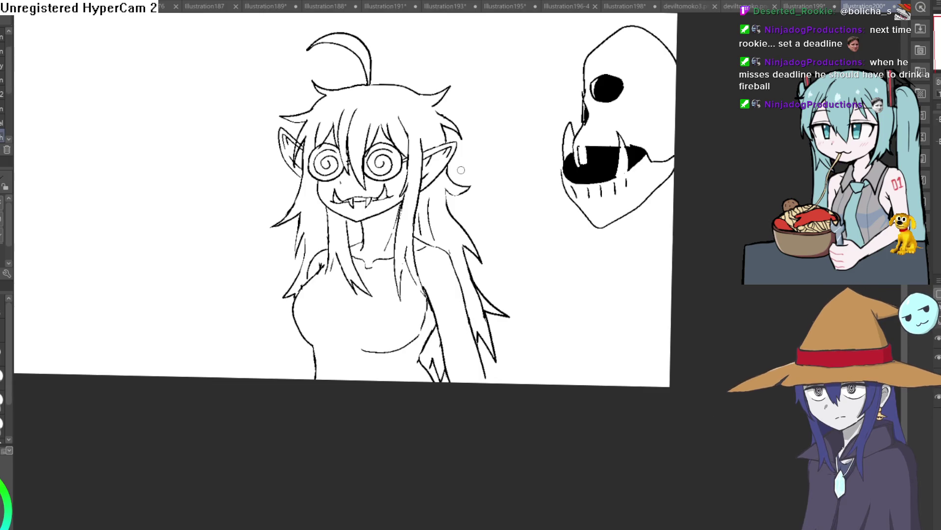
drag(497, 209, 499, 164)
scroll(499, 164, down, 2)
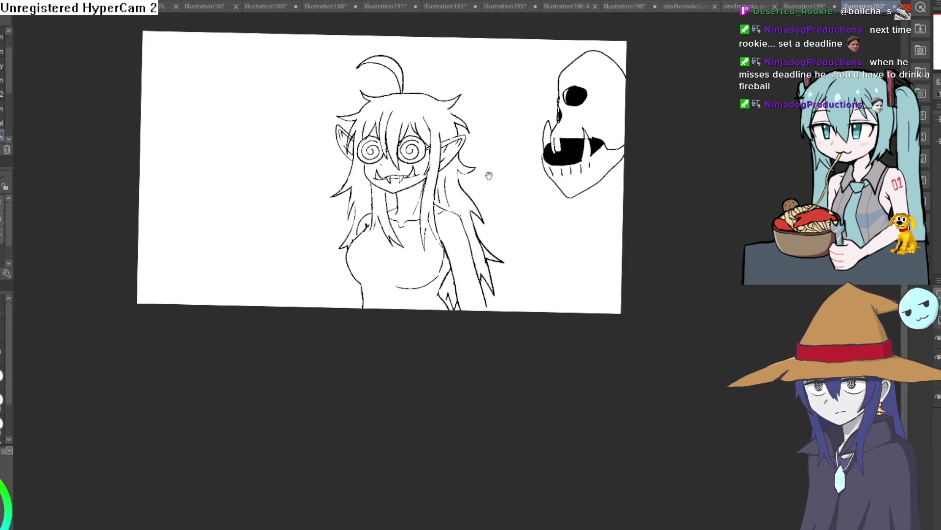
scroll(500, 164, up, 4)
drag(444, 123, 420, 206)
key(e)
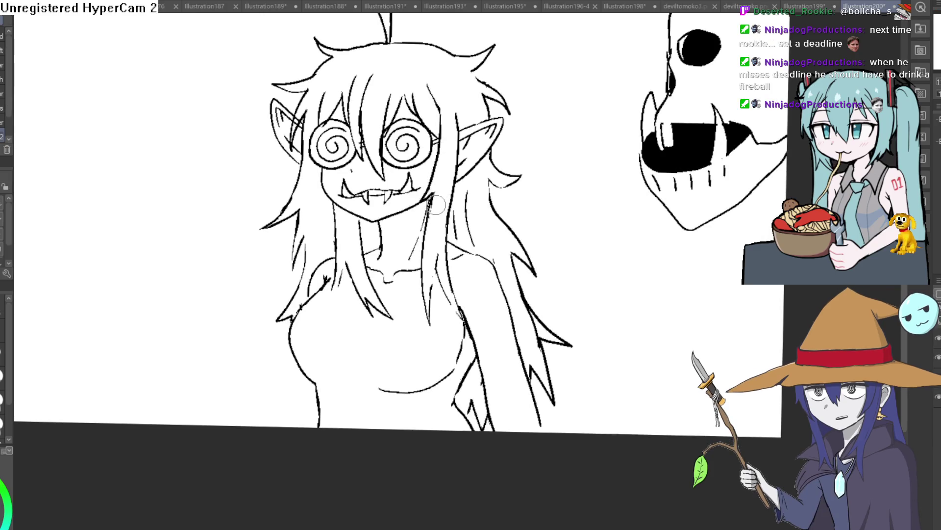
scroll(515, 177, down, 3)
scroll(520, 179, up, 4)
drag(532, 196, 525, 176)
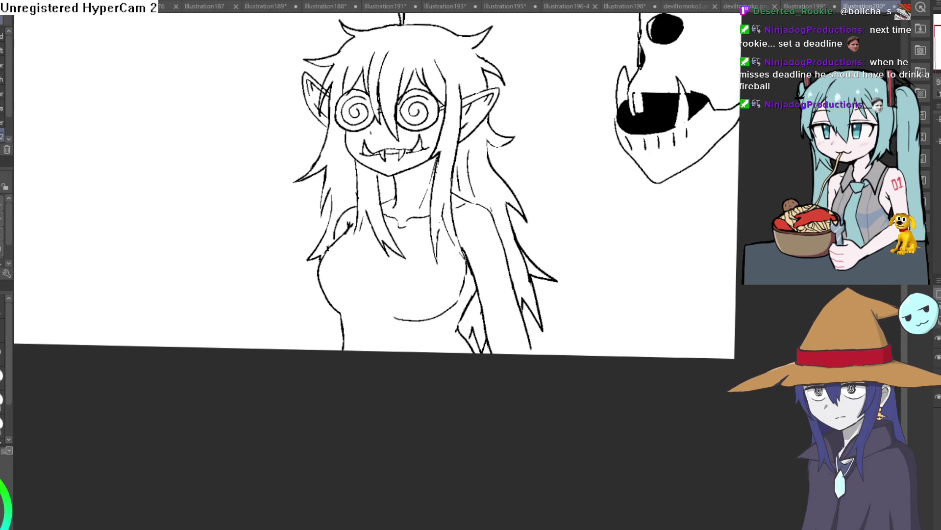
- Erase the stray outer hair lines left of the face, then draw a strand from below the left eye to the shoulder
scroll(368, 189, up, 2)
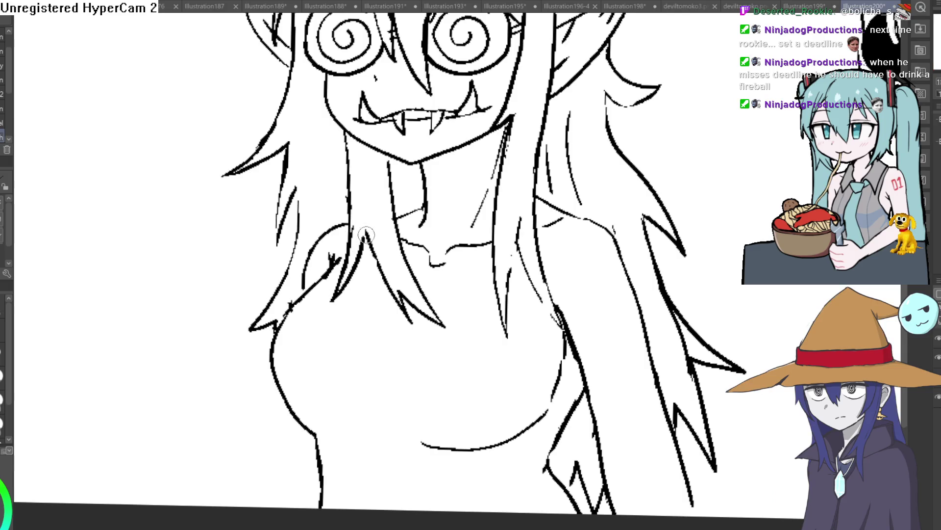
scroll(510, 179, down, 3)
scroll(607, 204, up, 2)
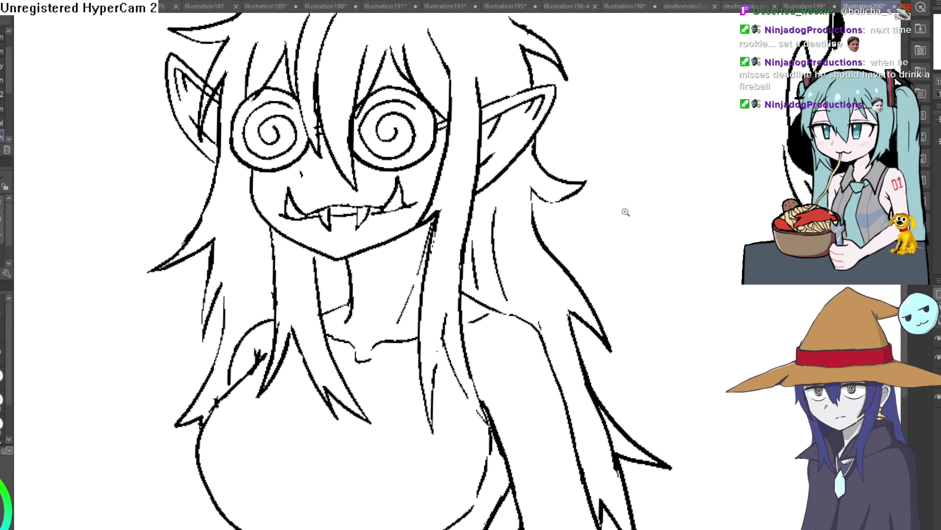
scroll(626, 211, down, 1)
mouse_move(316, 237)
mouse_down()
mouse_move(316, 273)
mouse_move(311, 245)
mouse_move(275, 263)
mouse_move(319, 190)
mouse_up()
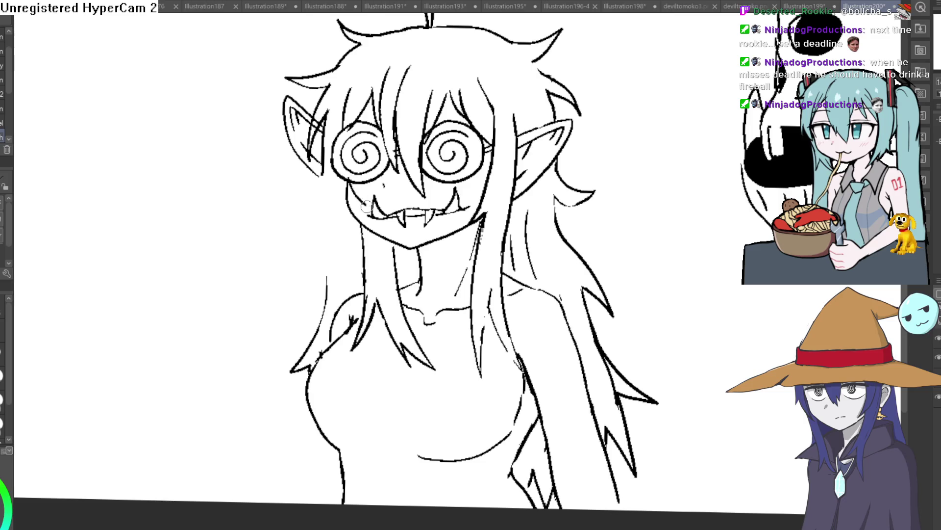
mouse_move(337, 184)
mouse_down()
mouse_move(329, 321)
mouse_move(298, 364)
mouse_up()
drag(325, 294, 296, 370)
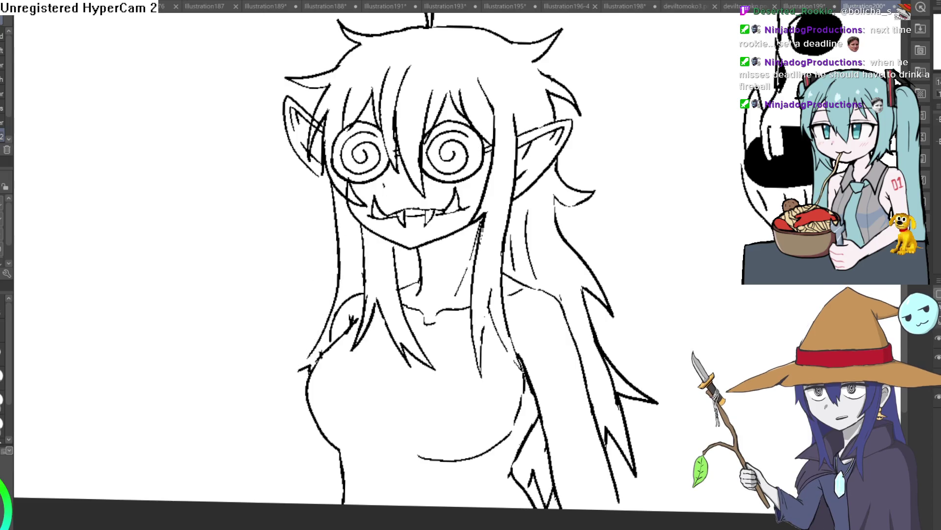
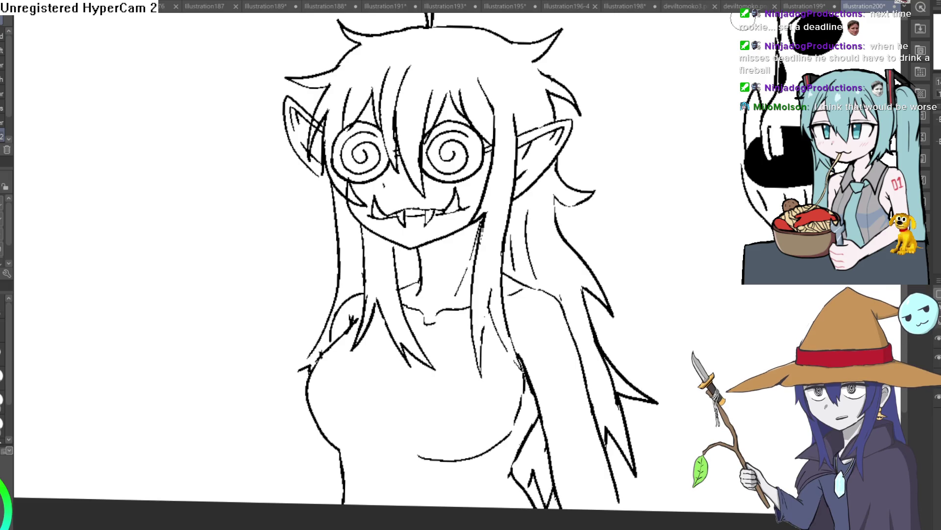
- Ink bold top hair outline strokes to the right and left of the ahoge
key(space)
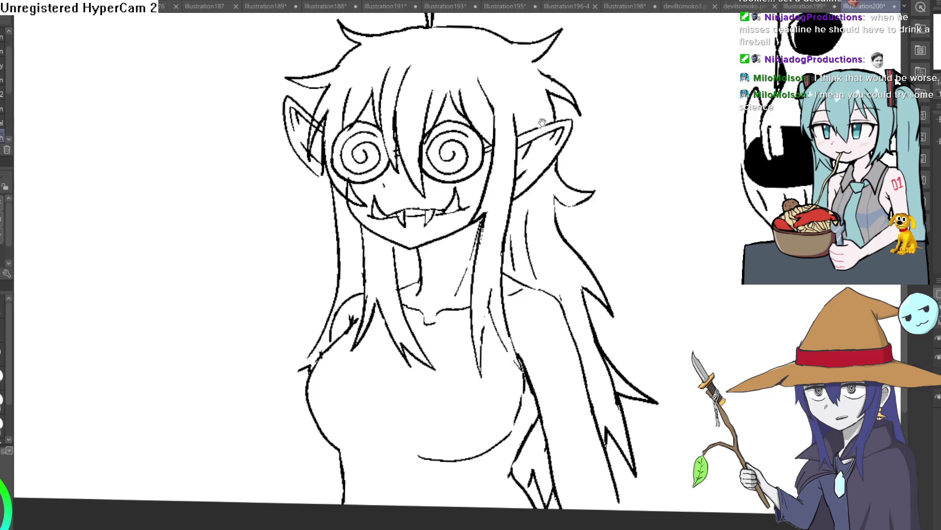
drag(542, 122, 461, 136)
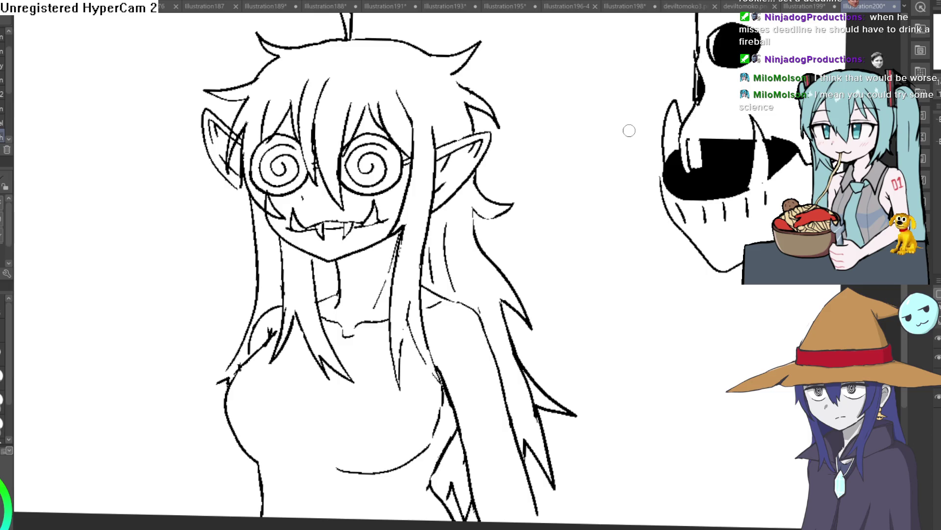
key(e)
key(p)
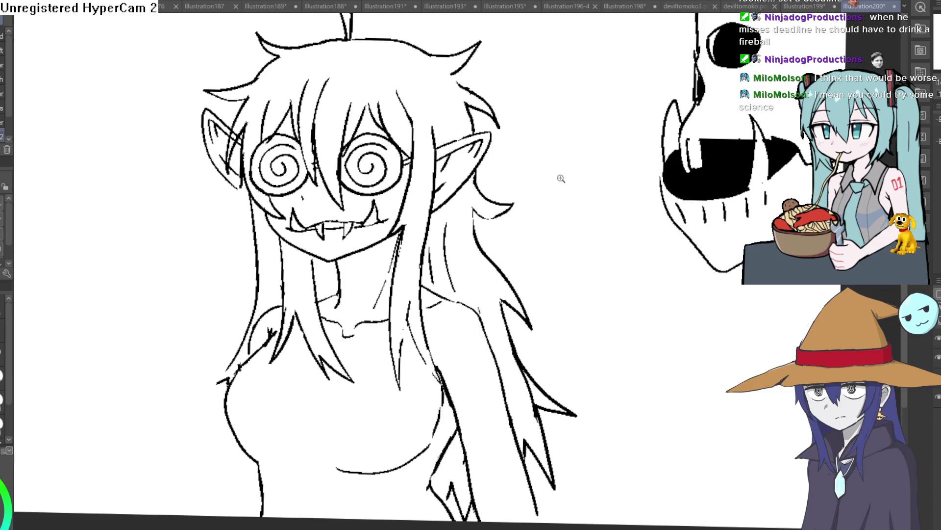
scroll(558, 177, down, 3)
drag(558, 175, 552, 190)
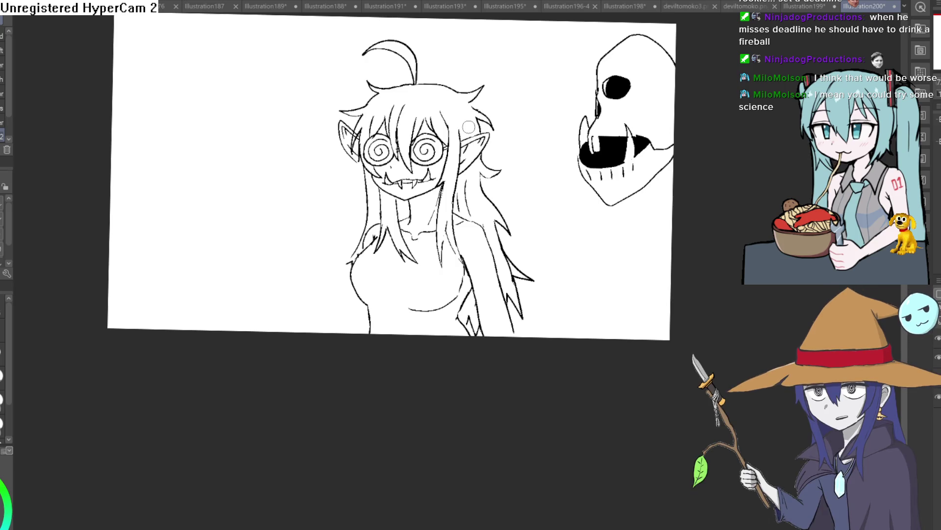
scroll(405, 121, up, 5)
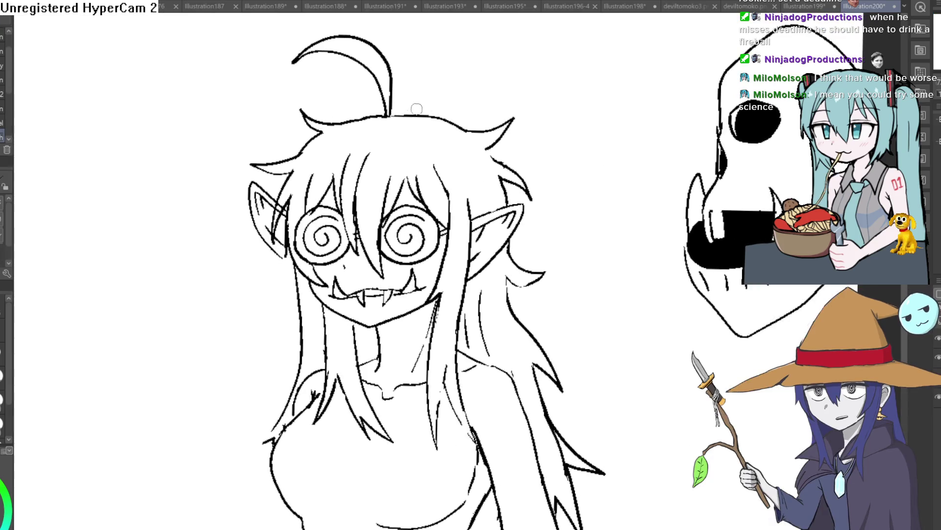
drag(388, 116, 480, 130)
mouse_move(390, 116)
mouse_down()
mouse_move(332, 128)
mouse_move(431, 113)
mouse_up()
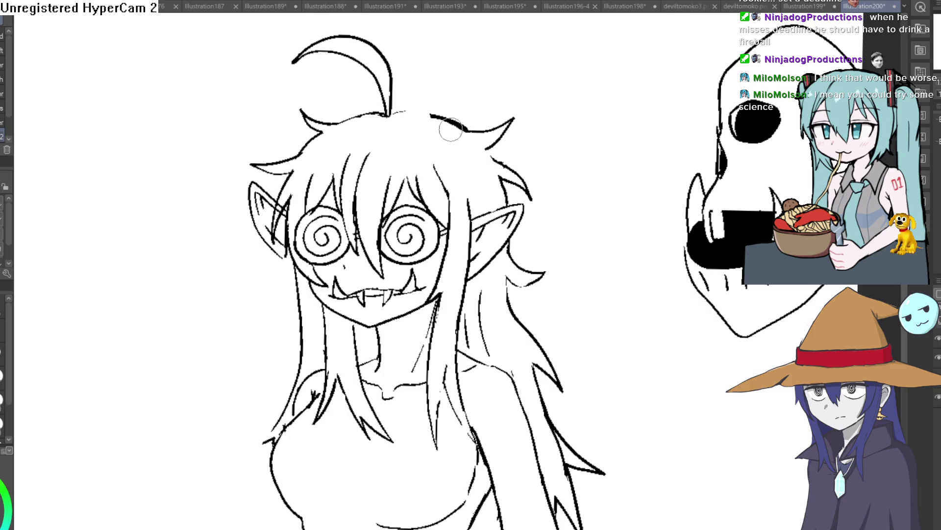
key(ctrl+0)
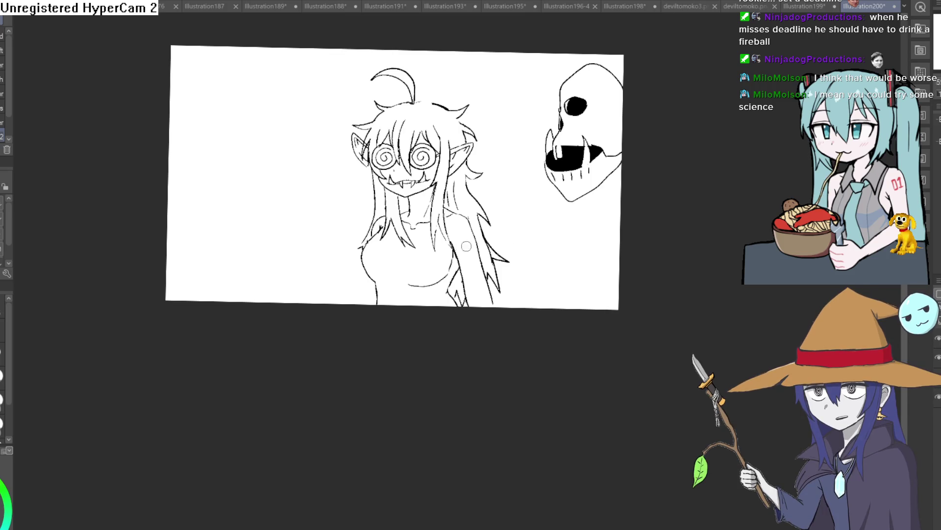
scroll(500, 210, up, 5)
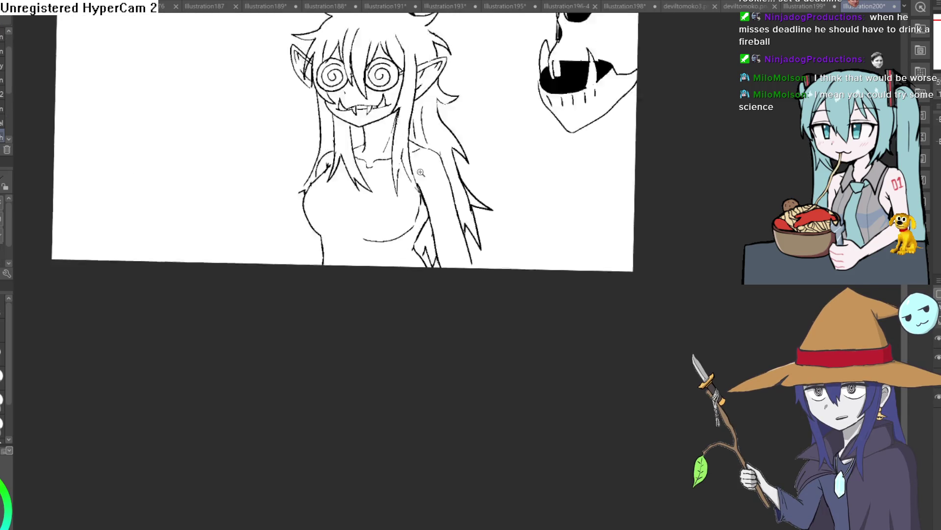
- Draw hair strands down the girl's right side and ink the arm edge up to the shoulder
scroll(500, 198, down, 2)
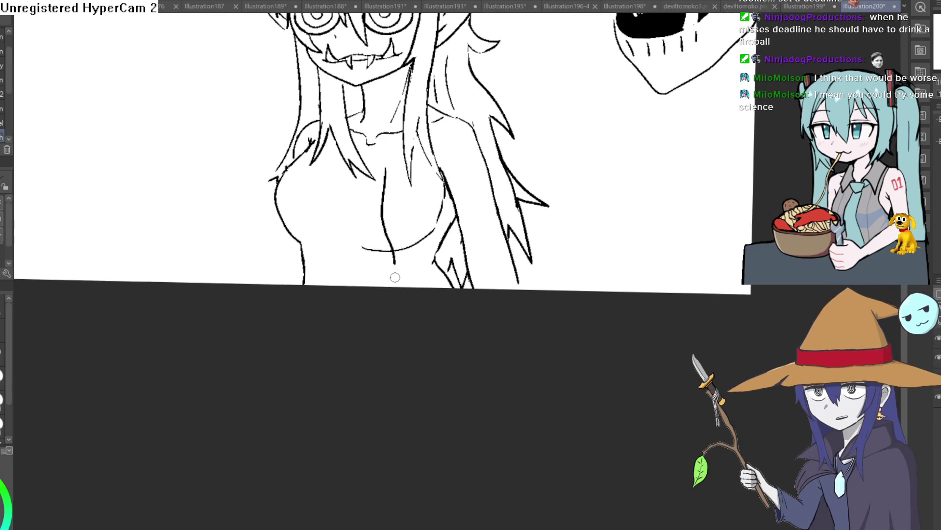
drag(490, 180, 510, 289)
drag(512, 250, 538, 291)
mouse_move(473, 300)
mouse_down()
mouse_move(437, 209)
mouse_move(441, 117)
mouse_move(454, 114)
mouse_up()
drag(490, 171, 475, 123)
drag(486, 135, 463, 119)
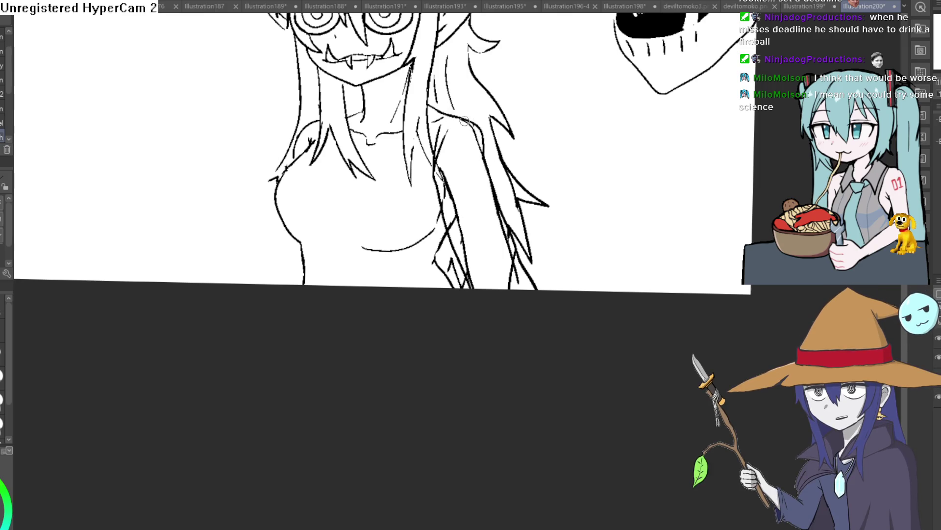
drag(486, 149, 476, 194)
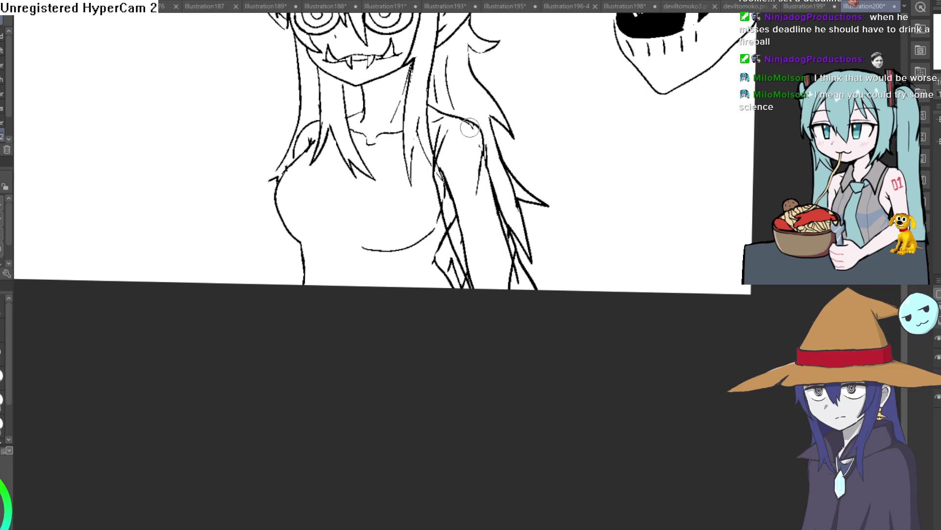
- Erase the stray hair-strand line beside the arm and level the canvas rotation
scroll(525, 157, down, 2)
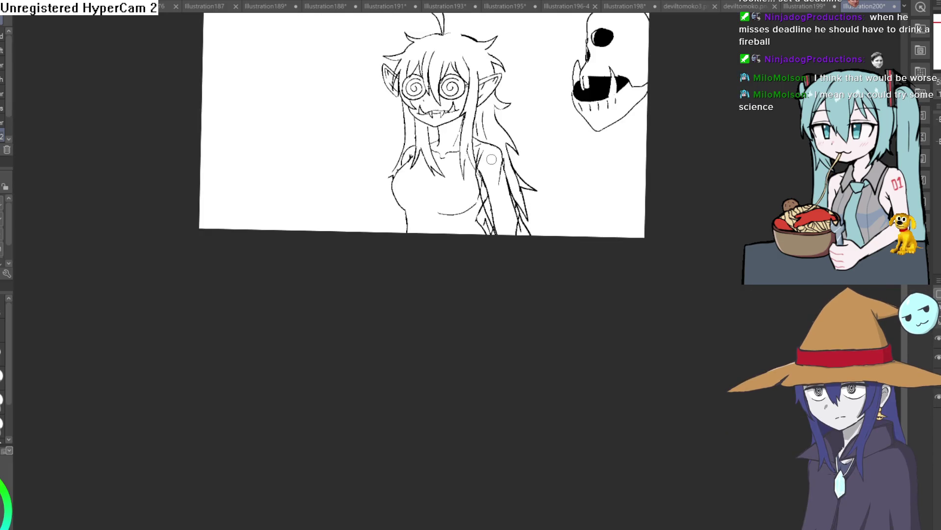
drag(464, 157, 507, 228)
mouse_move(440, 282)
mouse_down()
mouse_move(505, 189)
mouse_move(611, 191)
mouse_move(574, 187)
mouse_move(581, 226)
mouse_up()
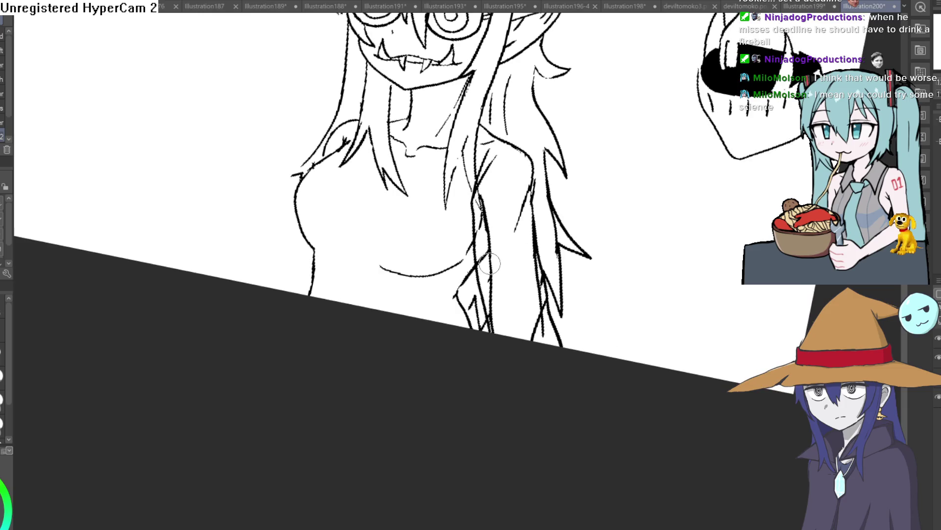
mouse_move(487, 273)
mouse_down()
mouse_move(481, 194)
mouse_move(487, 220)
mouse_up()
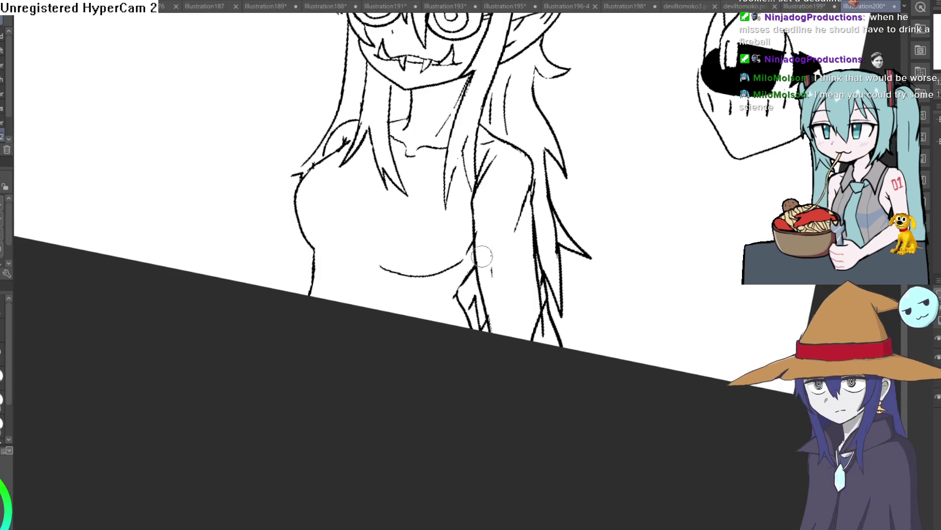
key(ctrl+@)
scroll(586, 142, down, 3)
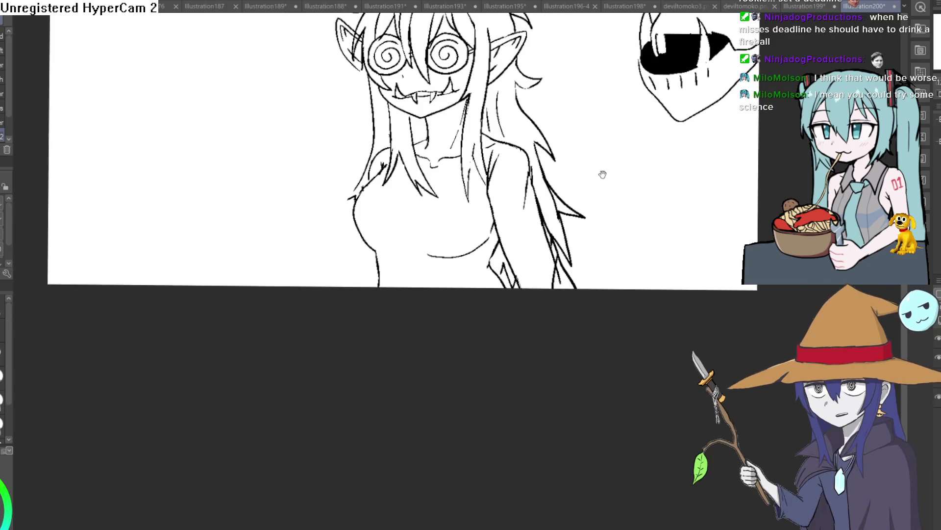
scroll(327, 171, up, 2)
- Draw a torso line down from the chest and a stroke up toward the right shoulder
drag(326, 171, 300, 118)
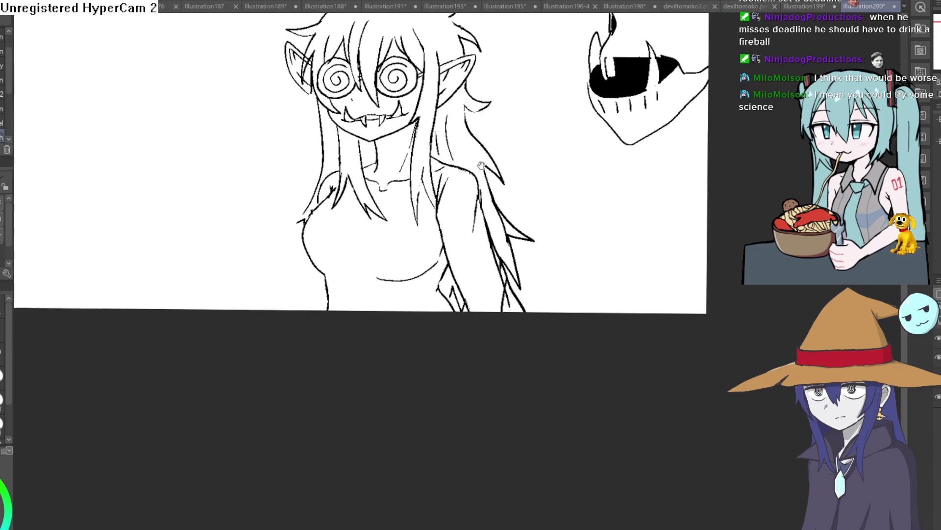
click(426, 216)
mouse_move(345, 224)
mouse_down()
mouse_move(322, 284)
mouse_move(345, 368)
mouse_up()
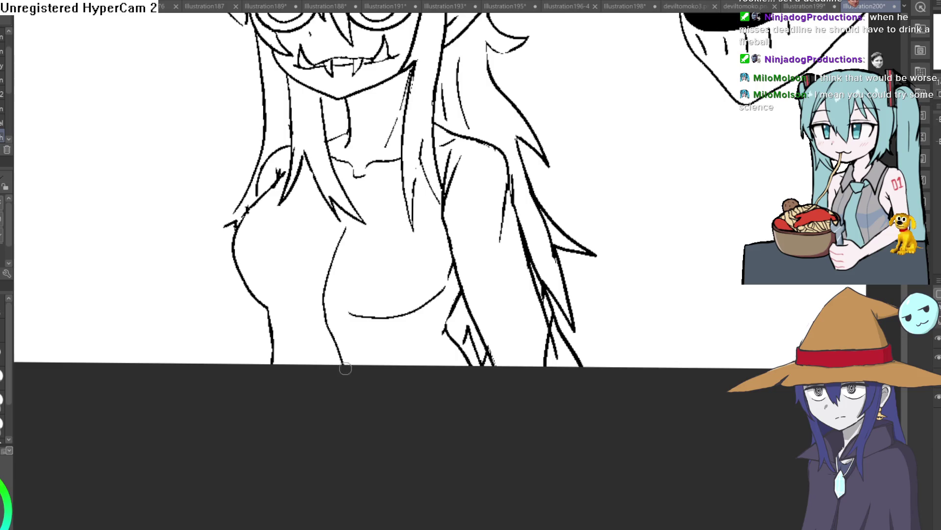
drag(341, 237, 389, 166)
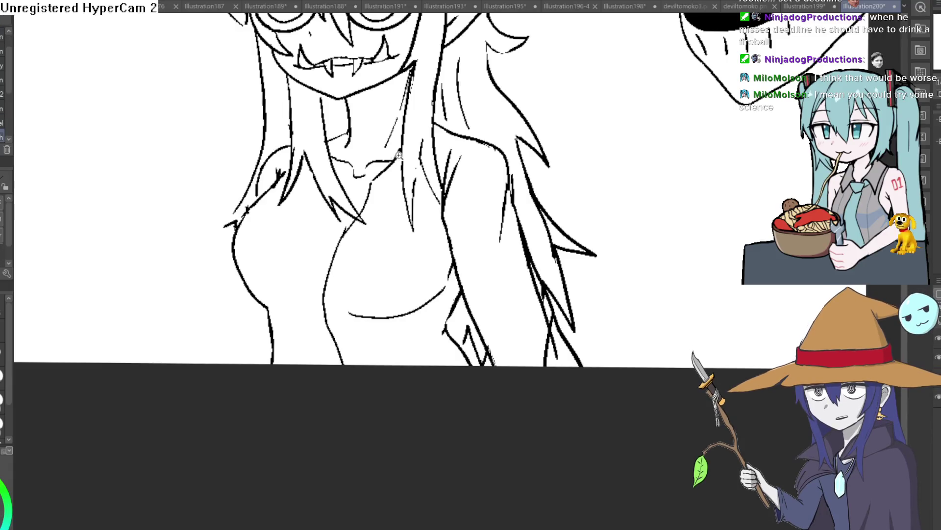
- Add short strokes below the underbust curve, then erase the diagonal and lower stroke segments
scroll(392, 169, up, 3)
scroll(392, 169, down, 3)
drag(328, 314, 362, 388)
mouse_move(396, 324)
mouse_down()
mouse_move(416, 388)
mouse_move(372, 325)
mouse_move(325, 326)
mouse_move(336, 334)
mouse_up()
key(e)
mouse_move(395, 324)
mouse_down()
mouse_move(420, 326)
mouse_move(405, 315)
mouse_move(398, 338)
mouse_up()
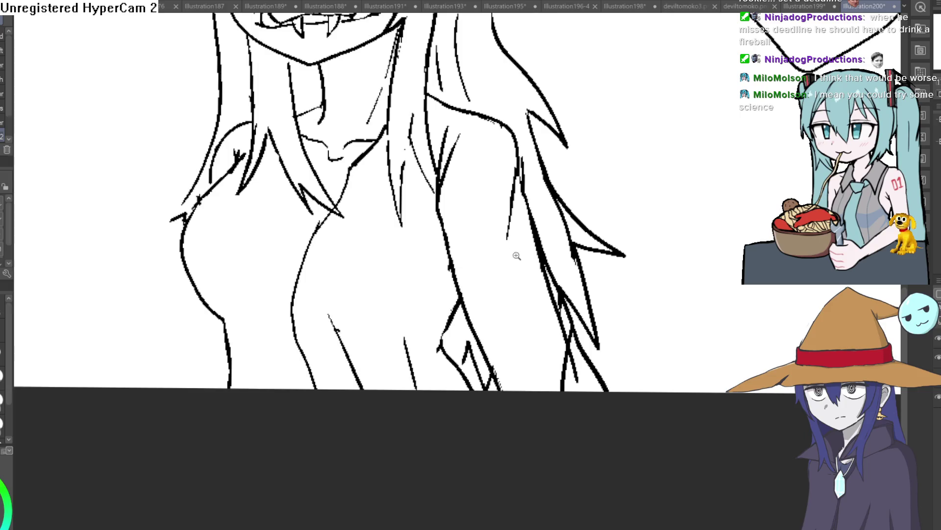
scroll(455, 199, down, 3)
scroll(458, 193, up, 2)
mouse_move(428, 281)
mouse_down()
mouse_move(405, 306)
mouse_move(440, 329)
mouse_up()
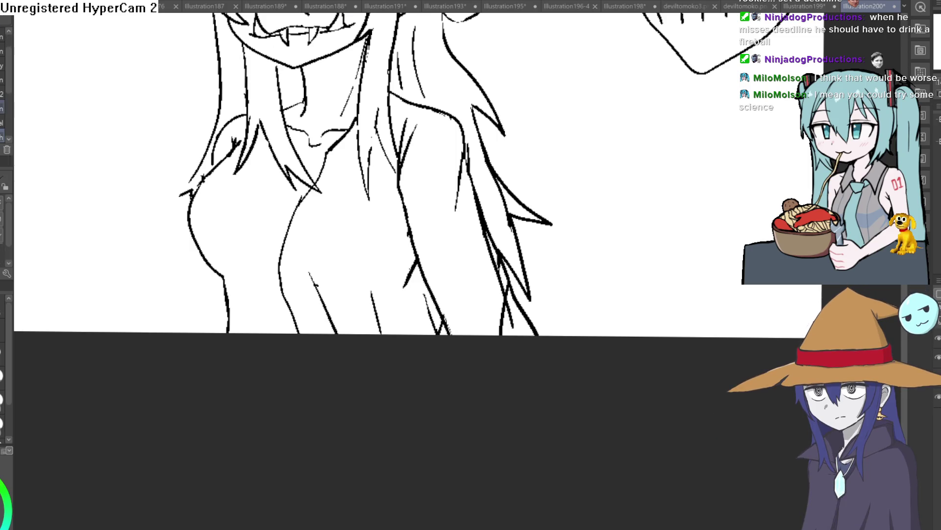
- Ink the torso's side lines, the navel and short lines across the belly
drag(417, 258, 404, 300)
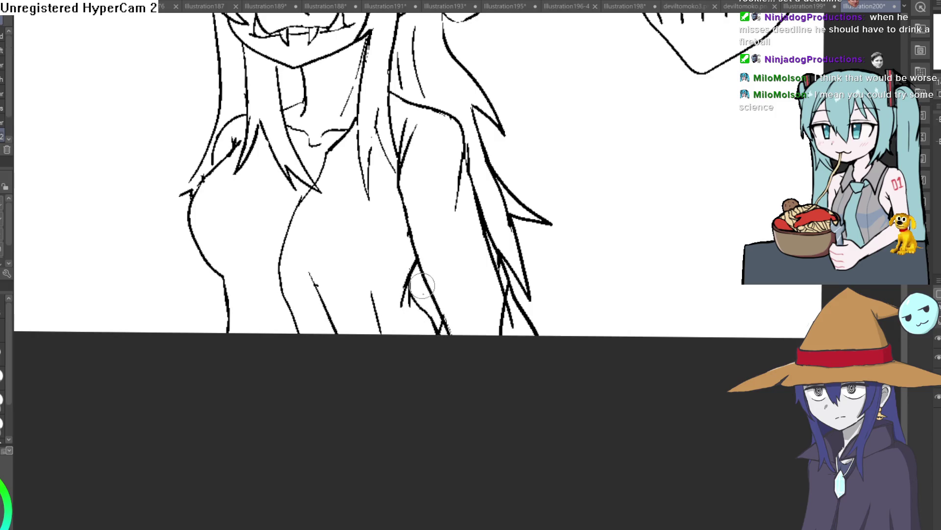
scroll(468, 263, down, 4)
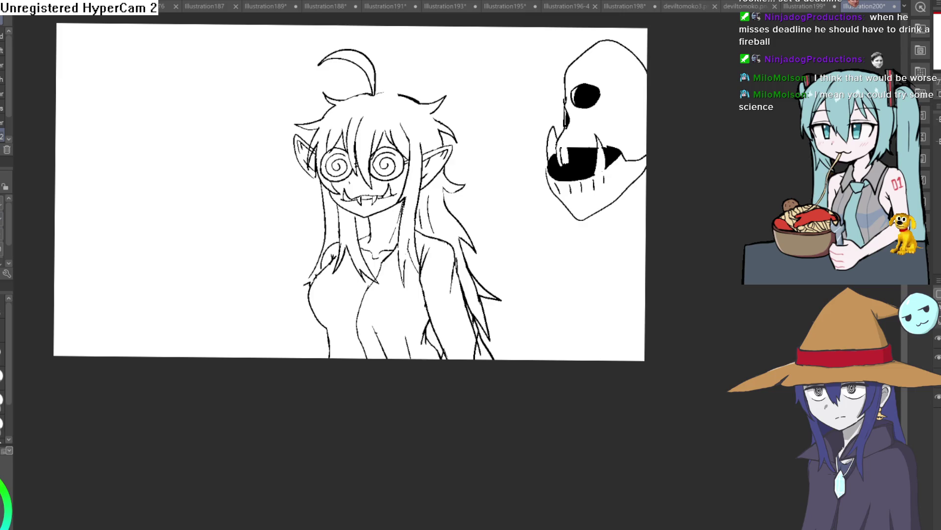
scroll(372, 336, up, 3)
mouse_move(372, 337)
mouse_down()
mouse_move(361, 382)
mouse_move(378, 405)
mouse_move(374, 340)
mouse_move(392, 338)
mouse_up()
key(e)
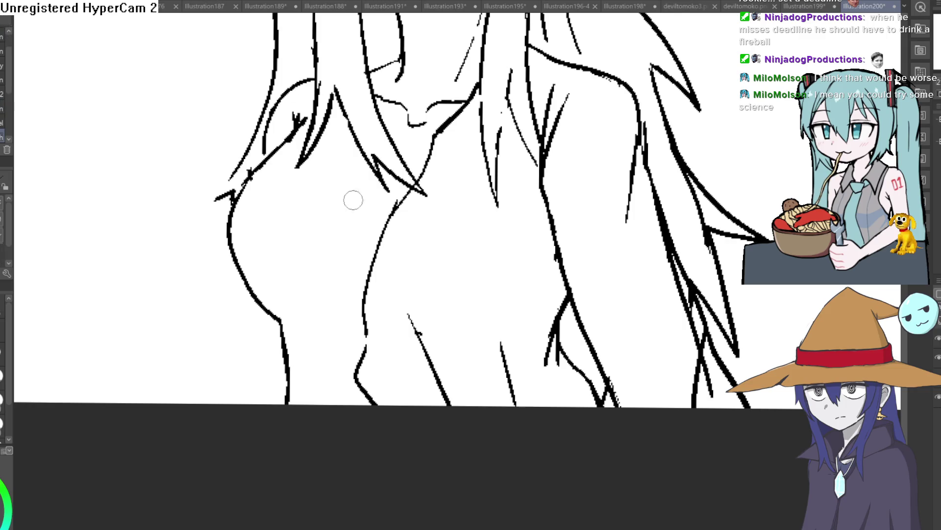
mouse_move(363, 343)
mouse_down()
mouse_move(351, 212)
mouse_move(369, 156)
mouse_up()
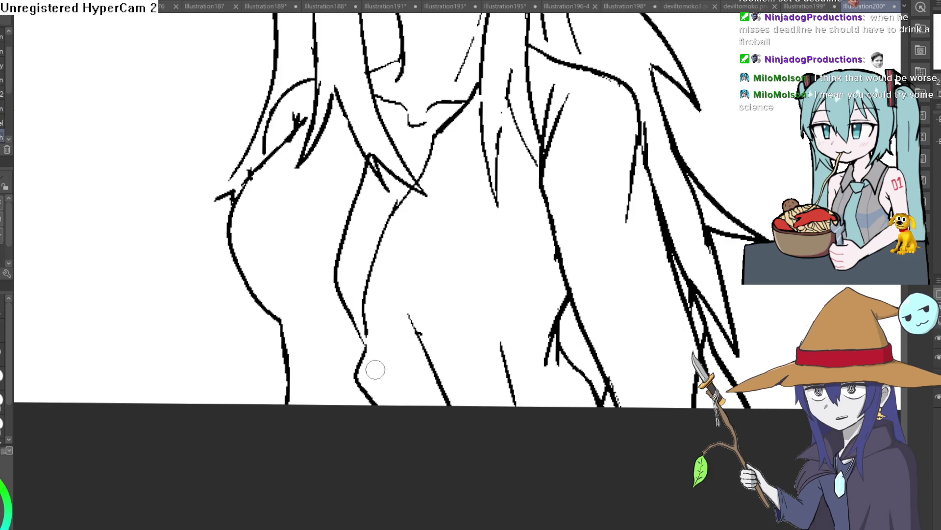
drag(377, 365, 374, 368)
drag(416, 333, 408, 298)
drag(508, 365, 485, 292)
drag(527, 318, 530, 355)
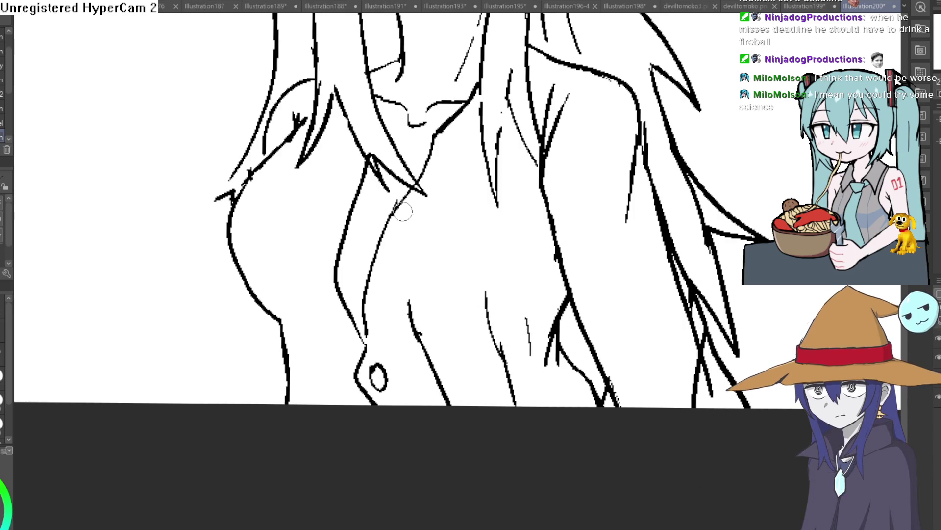
- Redraw the left hip contour as thin lines, undoing and erasing the duplicate strokes
drag(245, 283, 296, 366)
mouse_move(256, 301)
mouse_down()
mouse_move(294, 369)
mouse_move(288, 397)
mouse_up()
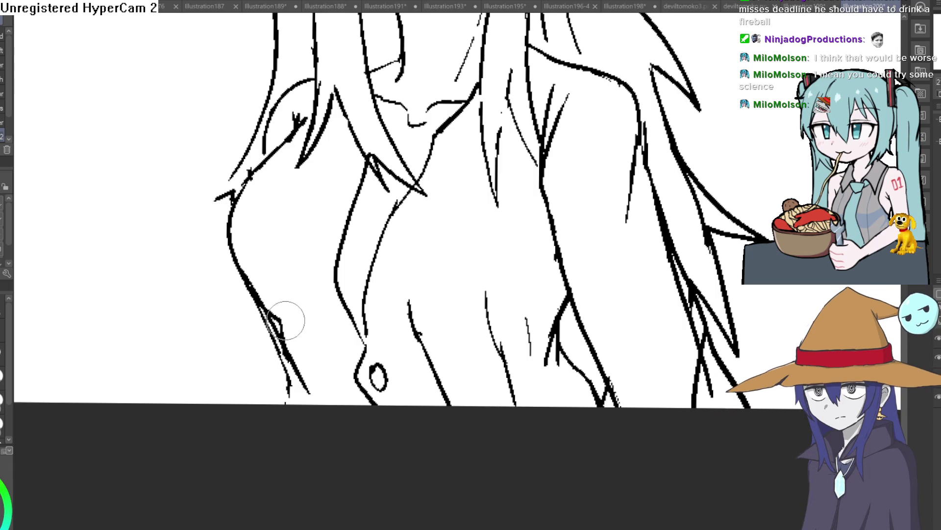
mouse_move(291, 339)
mouse_down()
mouse_move(275, 319)
mouse_move(300, 361)
mouse_move(297, 382)
mouse_up()
key(ctrl+z)
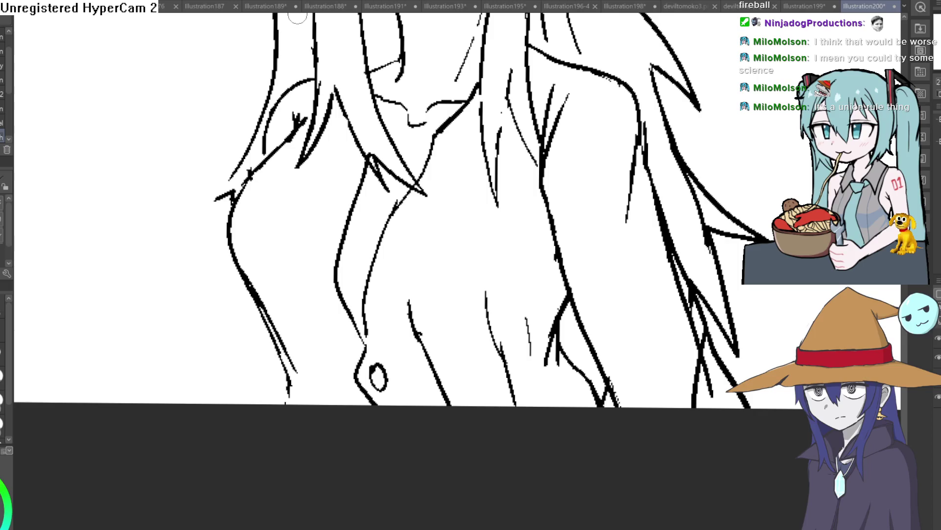
mouse_move(288, 271)
mouse_down()
mouse_move(273, 319)
mouse_move(298, 378)
mouse_up()
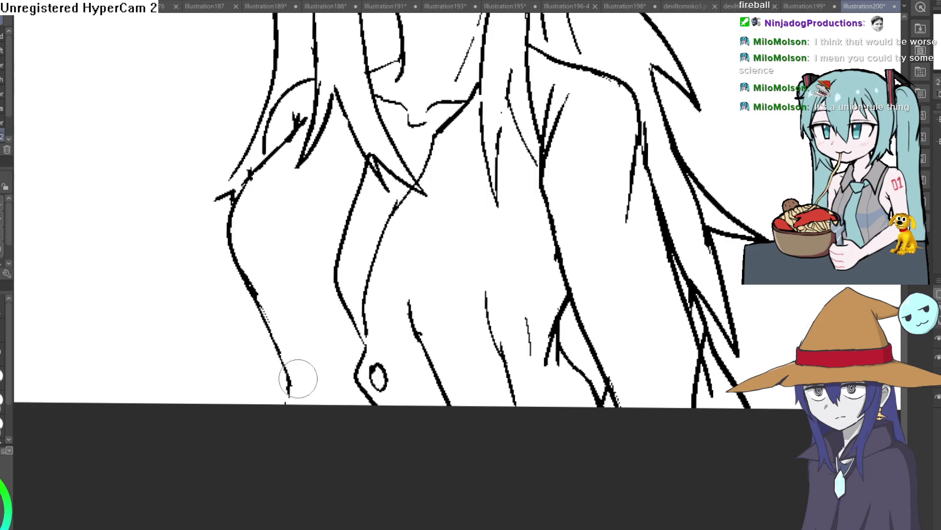
key(p)
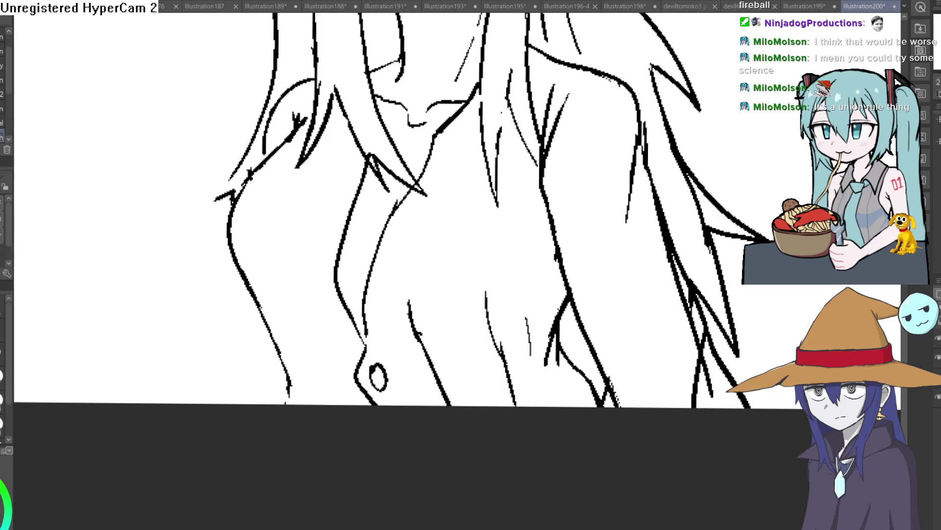
drag(273, 304, 315, 405)
drag(317, 311, 349, 398)
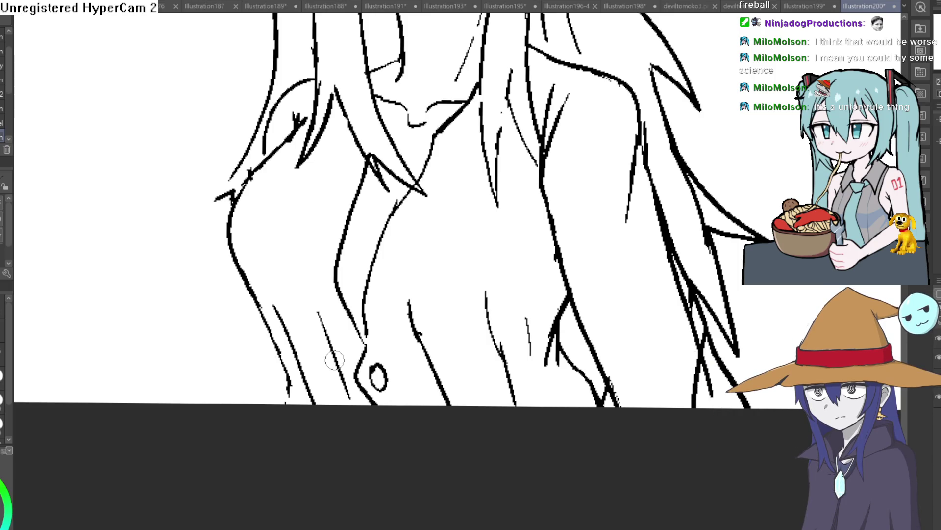
scroll(334, 360, down, 5)
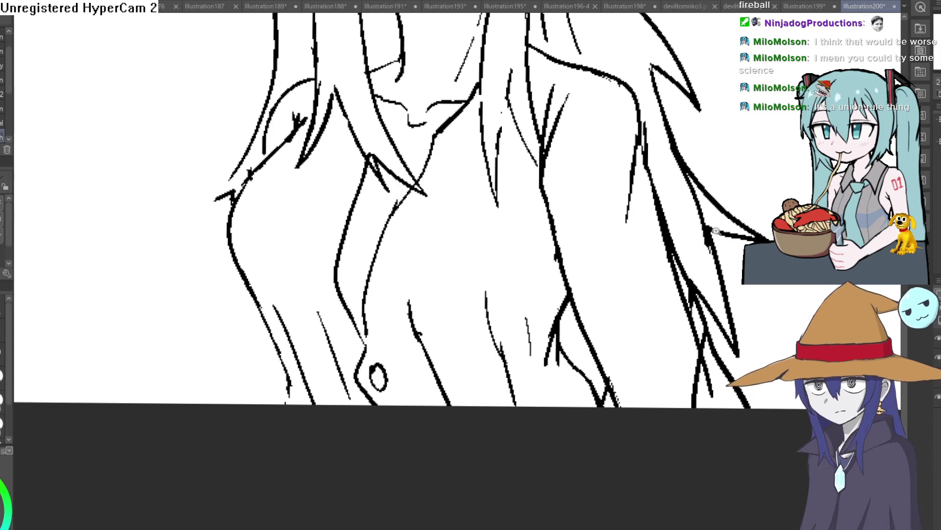
- Draw a line up from the chest, a short neck stroke and one clean shoulder curve
scroll(428, 269, up, 2)
scroll(428, 269, up, 3)
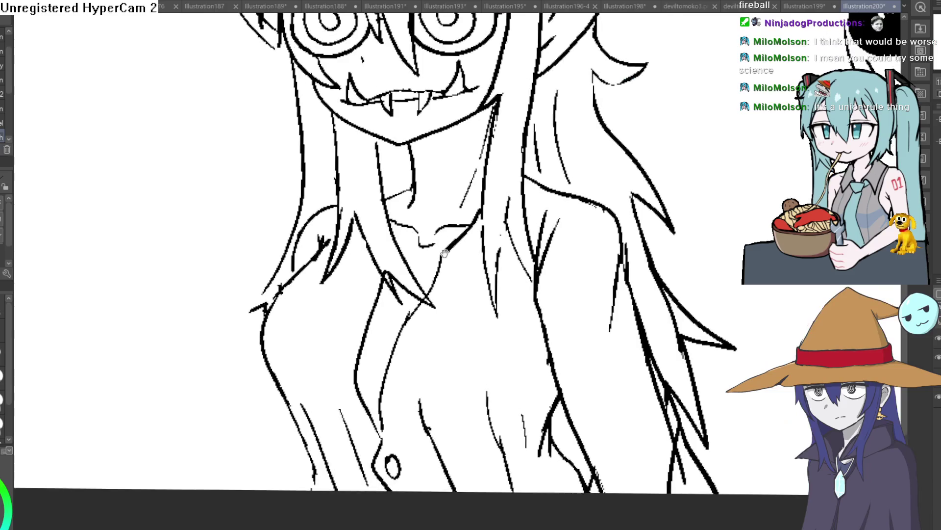
drag(387, 262, 407, 196)
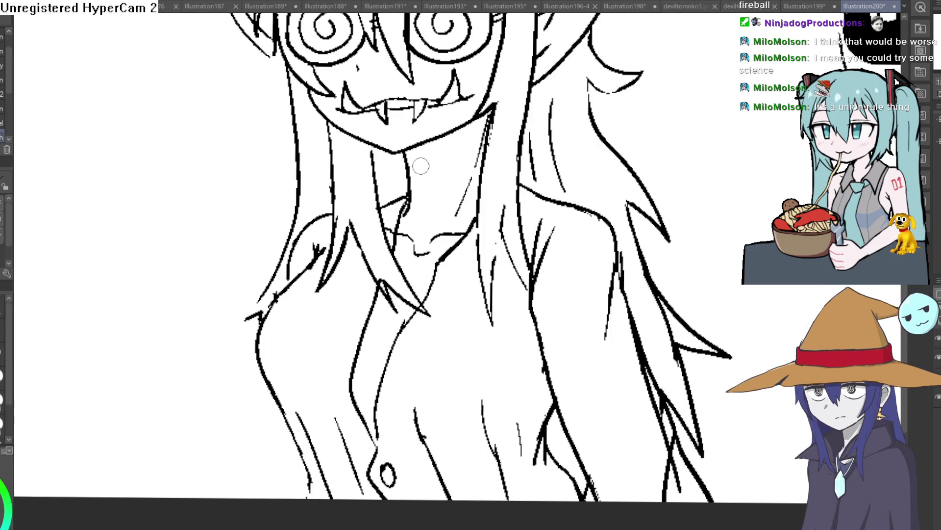
scroll(603, 190, down, 3)
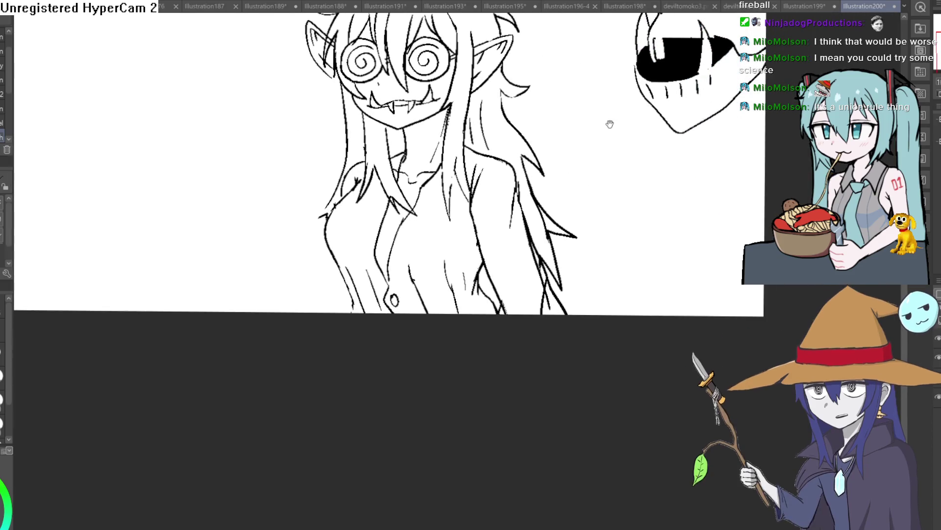
drag(600, 143, 584, 267)
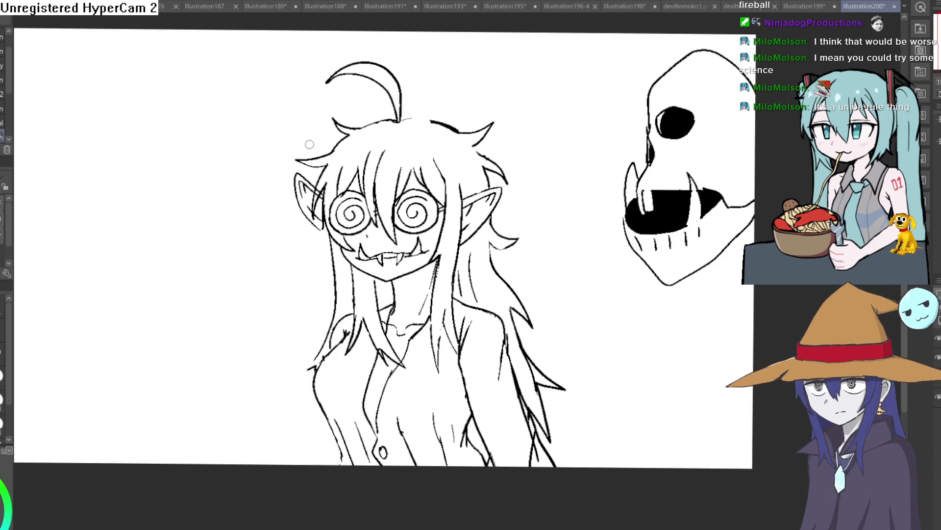
scroll(369, 313, up, 3)
drag(458, 257, 419, 270)
drag(349, 282, 284, 379)
key(ctrl+z)
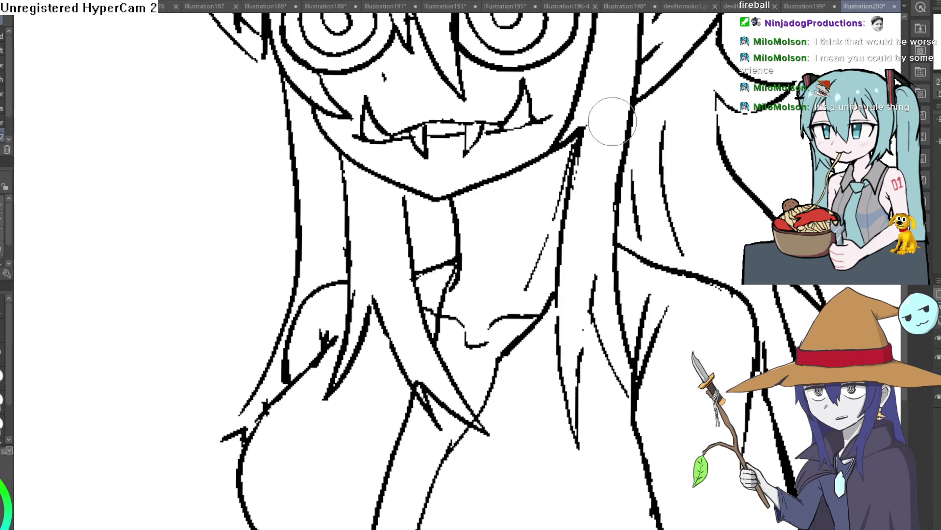
- Draw two diagonal hatching strokes under the girl's right jawline
scroll(589, 122, up, 3)
drag(545, 153, 452, 253)
drag(575, 159, 483, 249)
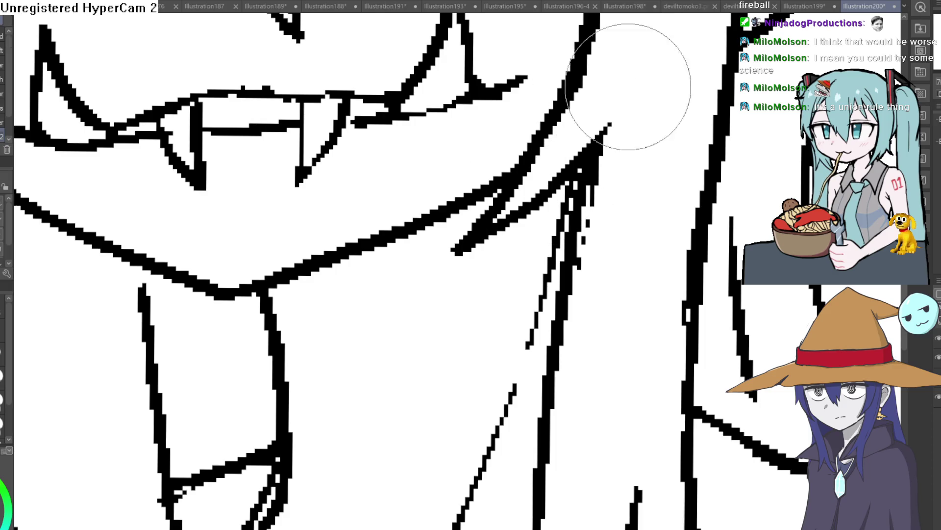
scroll(594, 178, down, 5)
drag(594, 177, 440, 194)
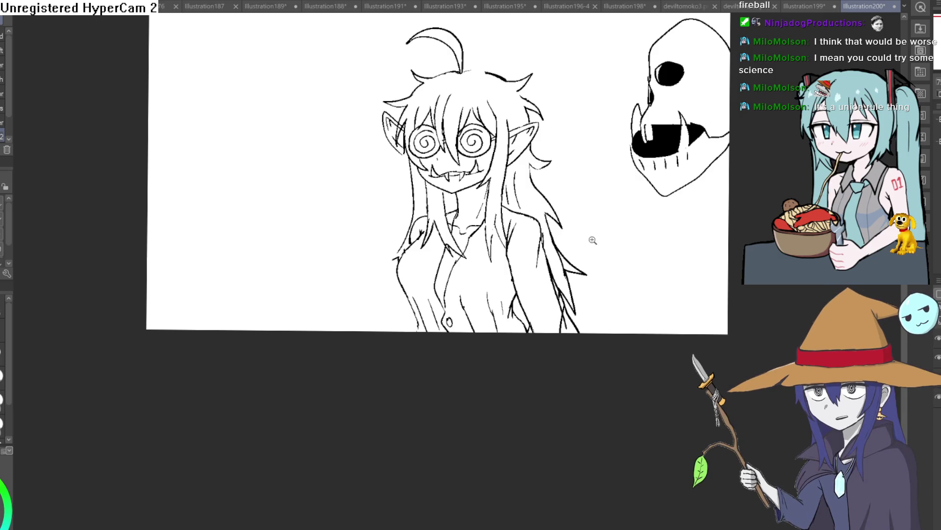
- Trace one thick ink stroke along the full top hair line of the head
scroll(595, 238, down, 3)
scroll(432, 262, up, 4)
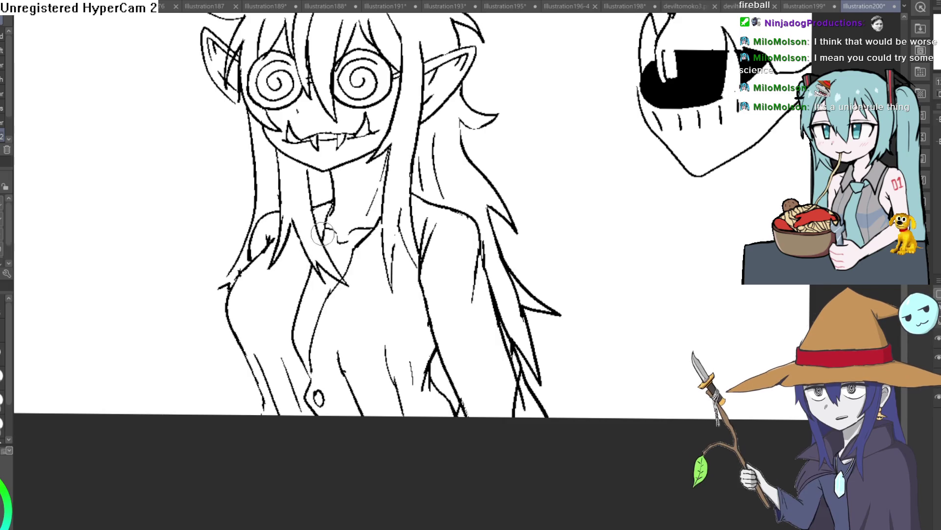
scroll(432, 179, down, 1)
scroll(432, 179, up, 3)
scroll(575, 175, down, 4)
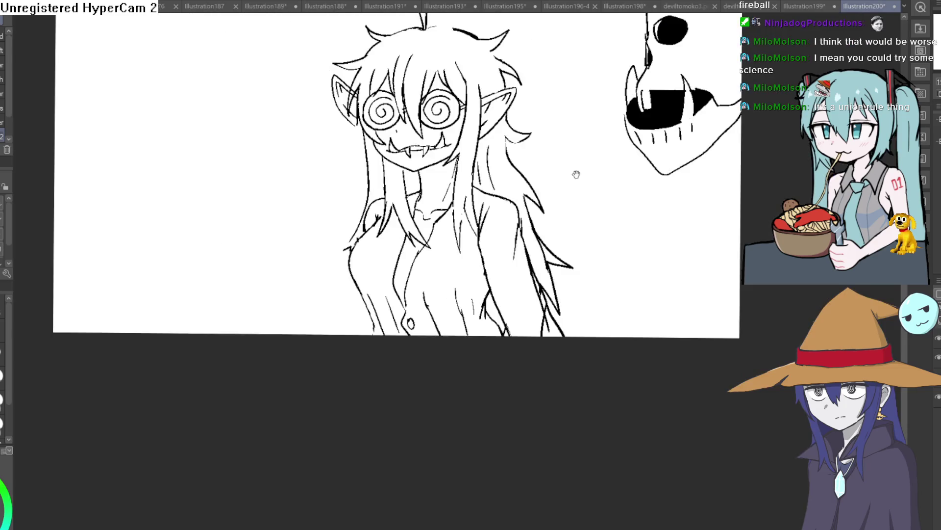
scroll(557, 231, up, 1)
scroll(476, 171, up, 1)
key(e)
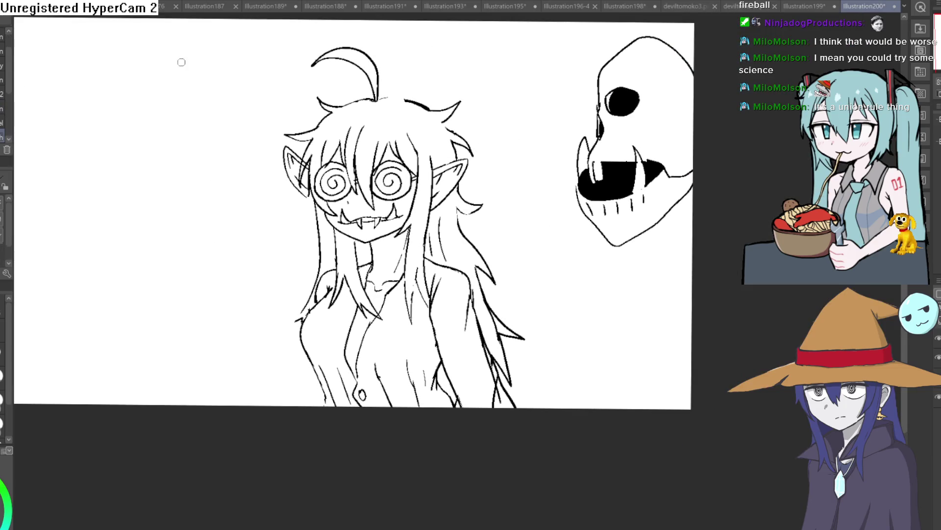
scroll(475, 93, up, 3)
mouse_move(441, 140)
mouse_down()
mouse_move(357, 106)
mouse_move(209, 109)
mouse_move(165, 124)
mouse_up()
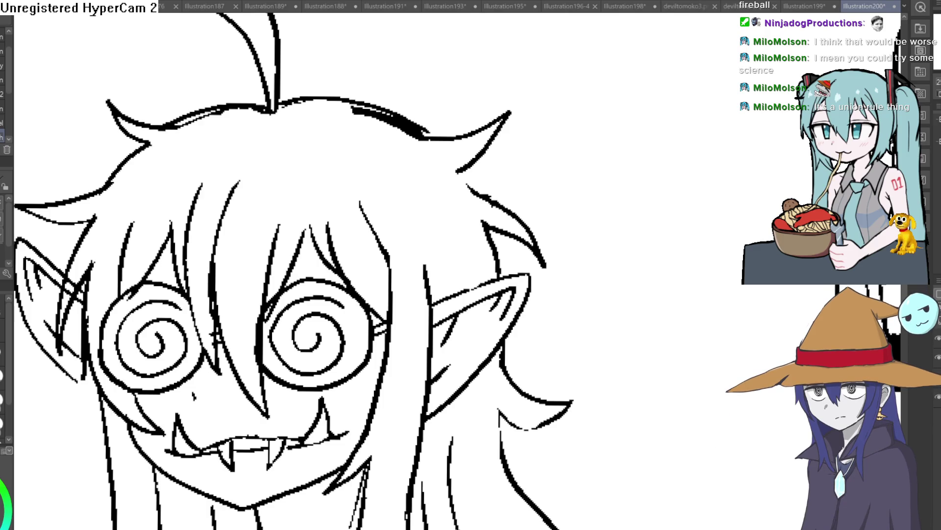
mouse_move(346, 109)
mouse_down()
mouse_move(431, 148)
mouse_move(413, 99)
mouse_move(385, 99)
mouse_up()
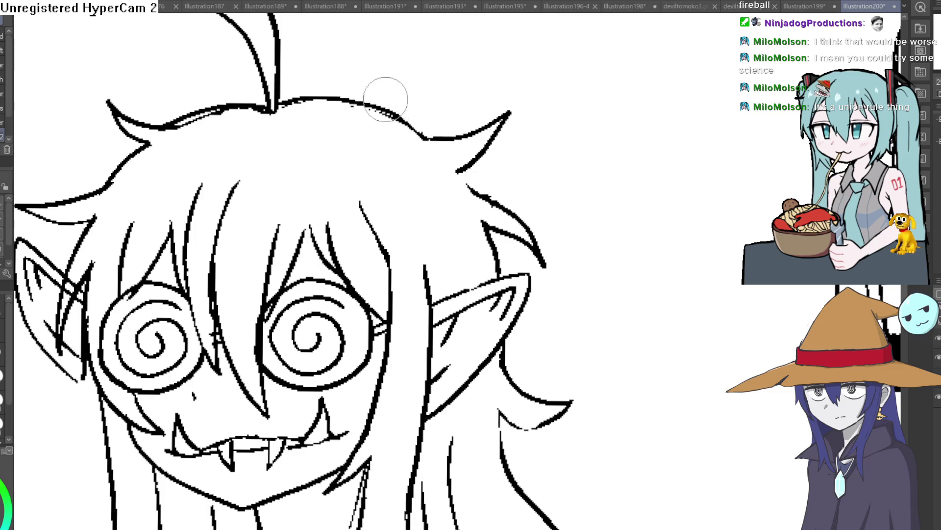
mouse_move(175, 131)
mouse_down()
mouse_move(273, 120)
mouse_move(300, 98)
mouse_up()
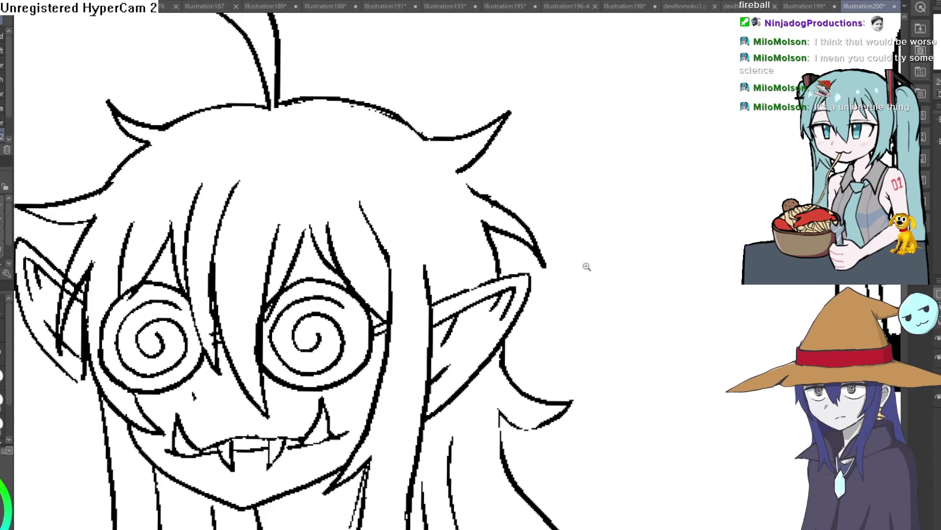
scroll(587, 266, down, 3)
scroll(536, 209, up, 1)
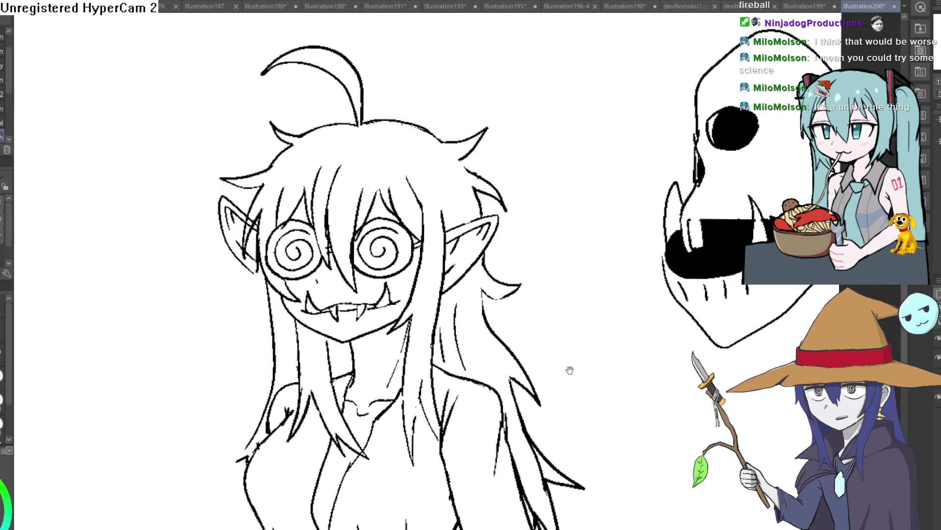
- Erase the extra line segments, stroke stubs and stray hair strands beside the right shoulder
drag(568, 369, 581, 242)
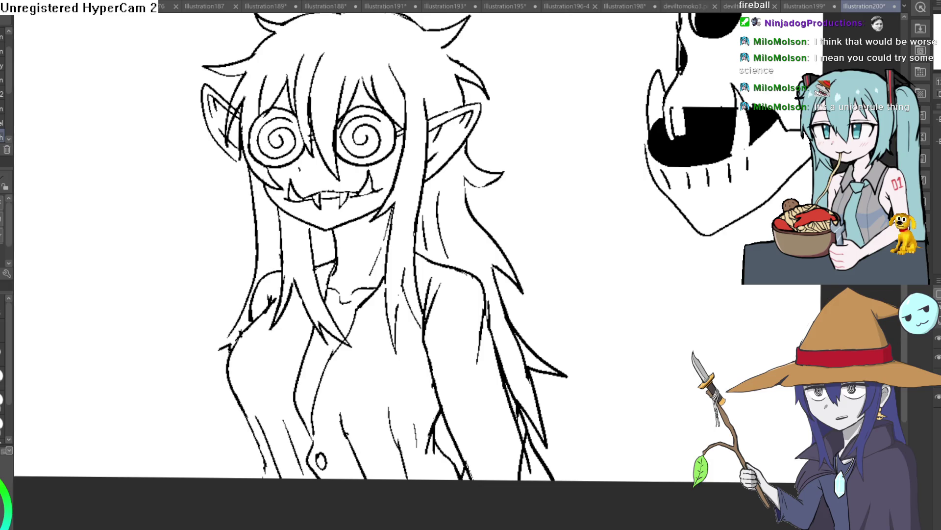
scroll(590, 306, down, 4)
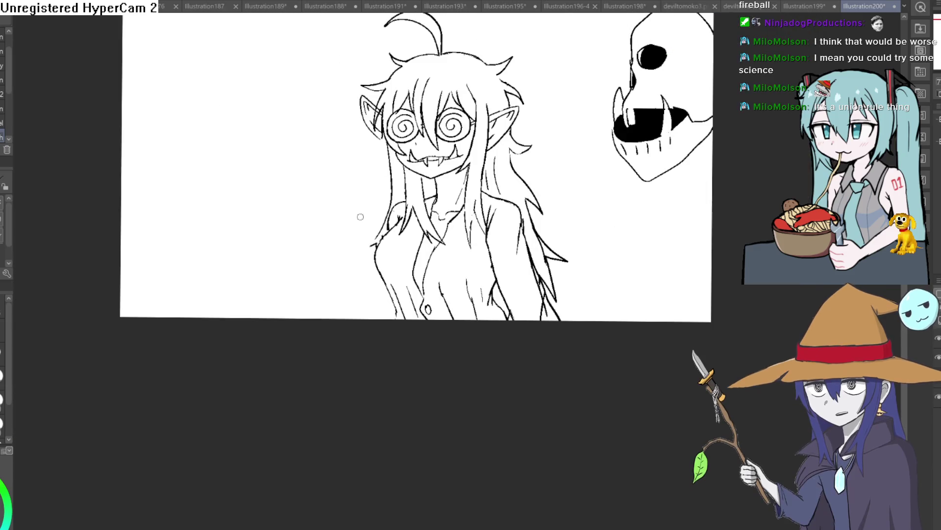
scroll(475, 196, up, 5)
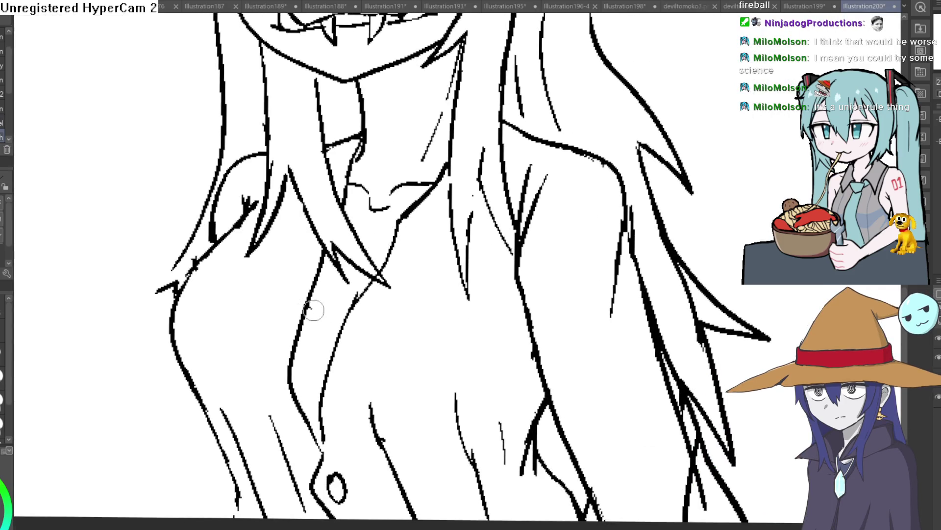
scroll(456, 204, down, 5)
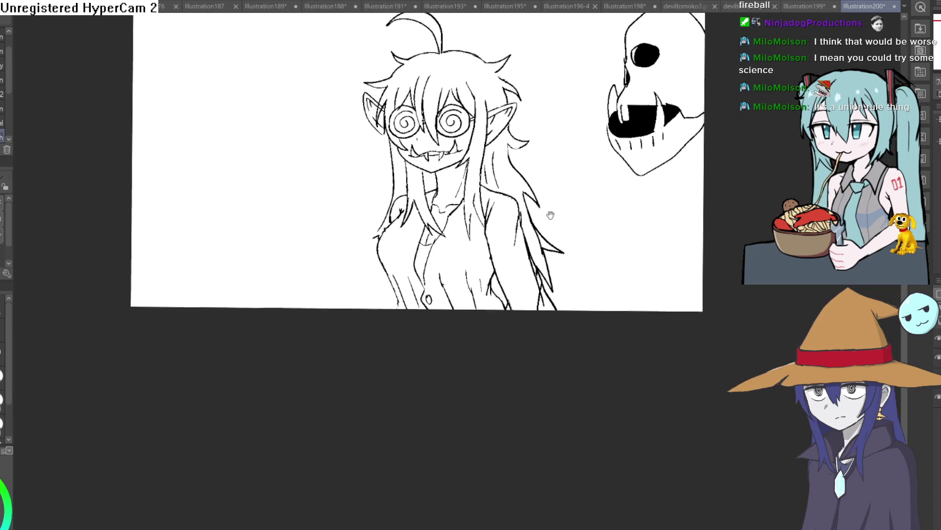
scroll(444, 257, up, 3)
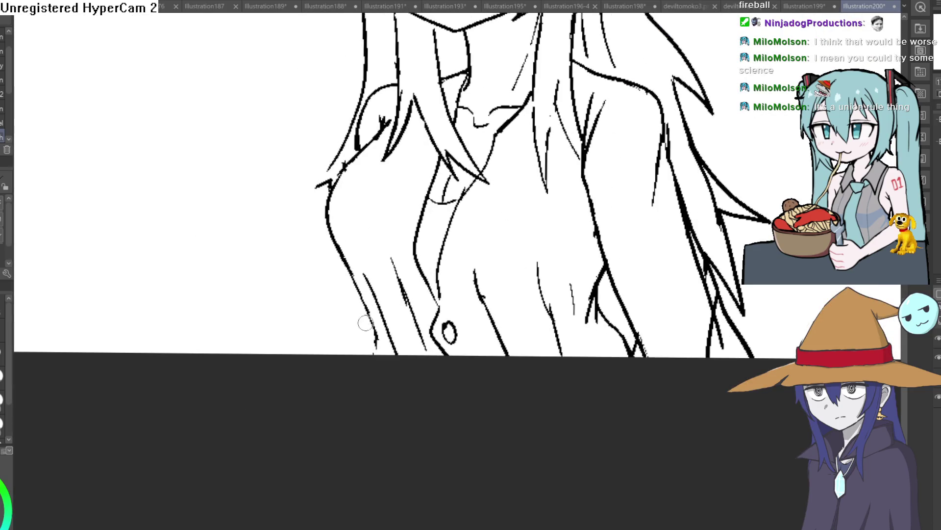
scroll(659, 289, down, 3)
drag(659, 290, 527, 336)
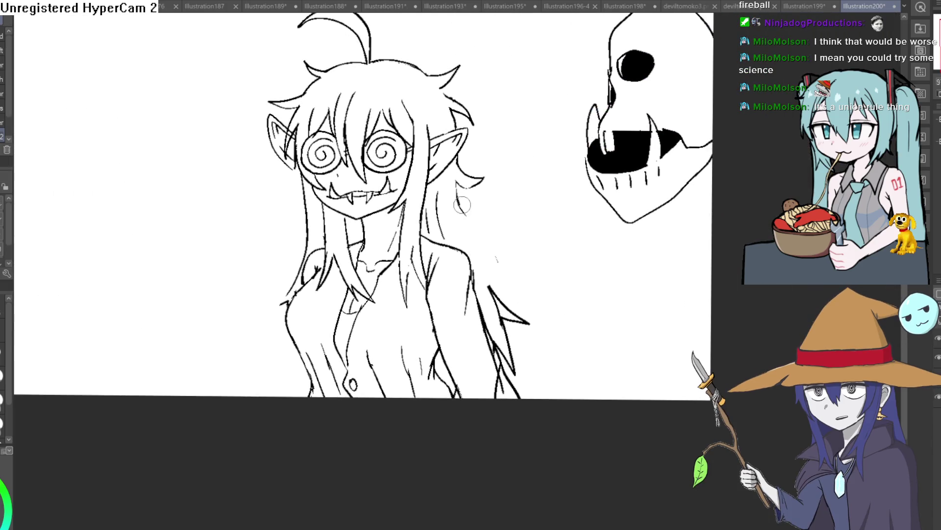
scroll(565, 221, down, 2)
scroll(544, 265, up, 3)
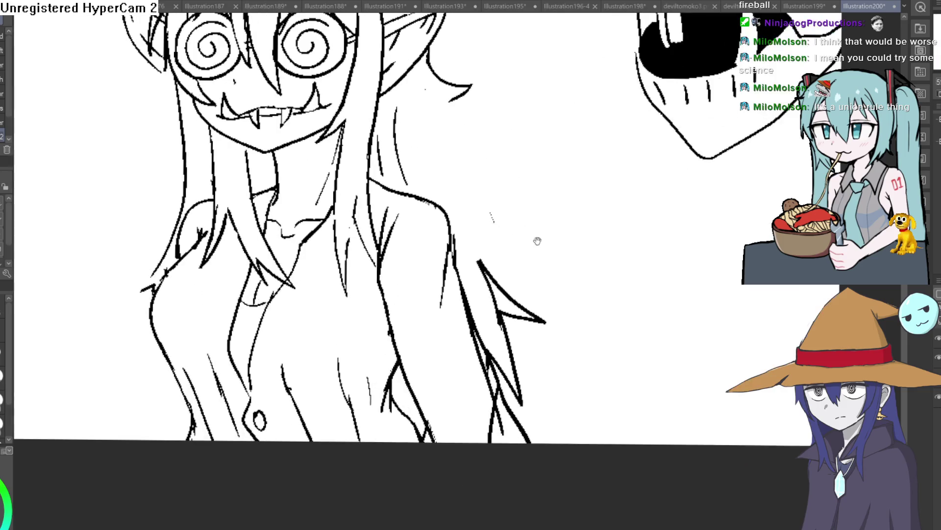
drag(503, 375, 458, 242)
mouse_move(505, 392)
mouse_down()
mouse_move(520, 426)
mouse_move(491, 412)
mouse_up()
drag(495, 458, 495, 388)
mouse_move(477, 263)
mouse_down()
mouse_move(496, 265)
mouse_move(538, 330)
mouse_move(511, 360)
mouse_move(540, 343)
mouse_move(543, 330)
mouse_move(487, 202)
mouse_up()
mouse_move(412, 118)
mouse_down()
mouse_move(426, 88)
mouse_move(401, 168)
mouse_move(407, 183)
mouse_up()
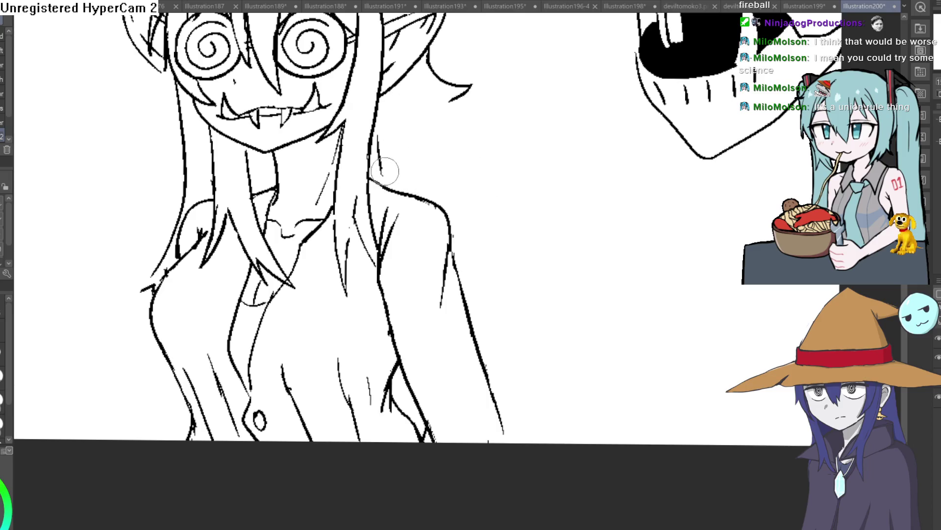
- Zoom in on the face, draw a long line down the figure's side, and undo failed hair strokes
scroll(500, 201, down, 2)
key(p)
click(465, 172)
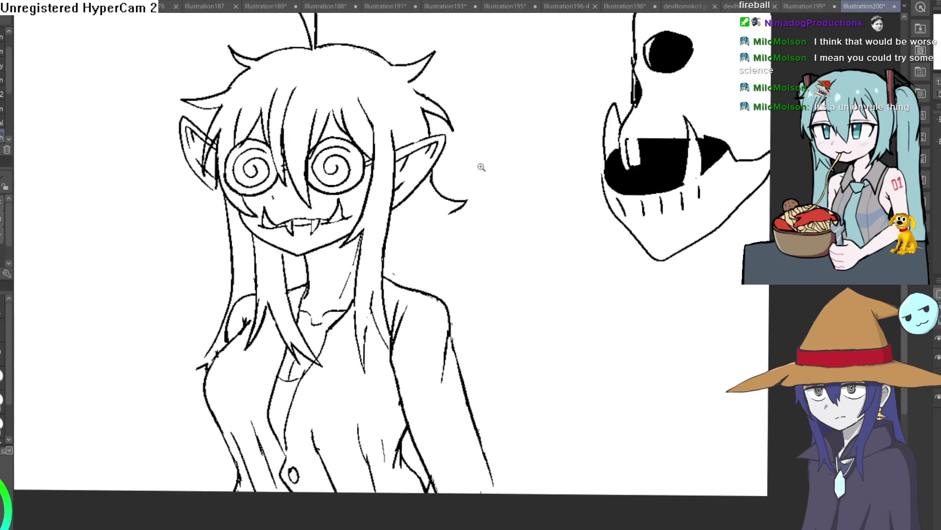
click(479, 164)
scroll(485, 196, down, 4)
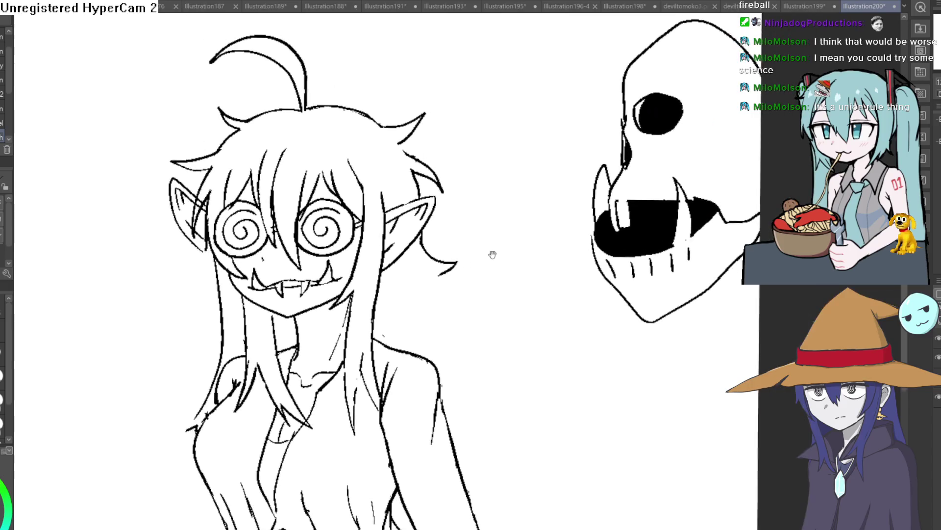
mouse_move(388, 236)
mouse_down()
mouse_move(414, 342)
mouse_move(452, 422)
mouse_move(412, 269)
mouse_move(415, 347)
mouse_up()
mouse_move(350, 311)
mouse_down()
mouse_move(378, 348)
mouse_move(351, 352)
mouse_up()
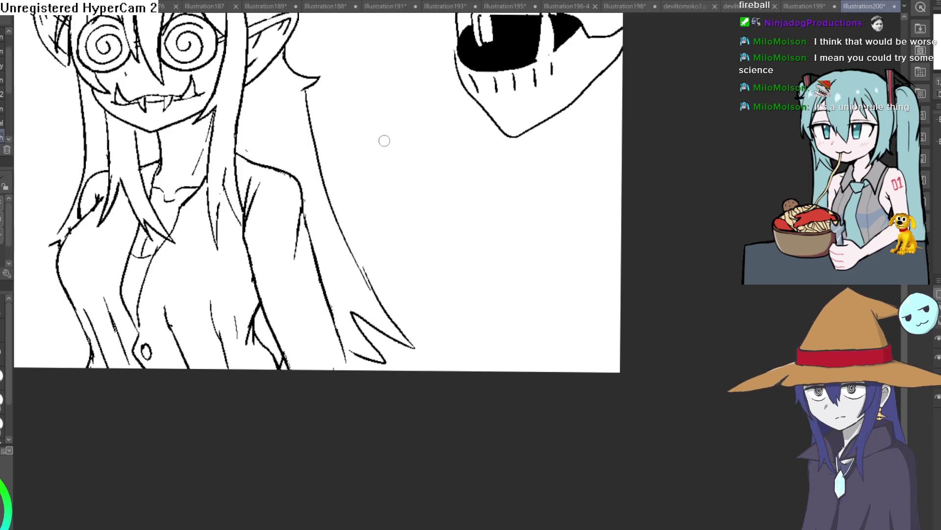
key(ctrl+z)
key(ctrl+z)
- Draw a long hair strand ending in a hooked, curled tip
mouse_move(281, 54)
mouse_down()
mouse_move(306, 172)
mouse_move(357, 304)
mouse_move(353, 341)
mouse_move(375, 370)
mouse_up()
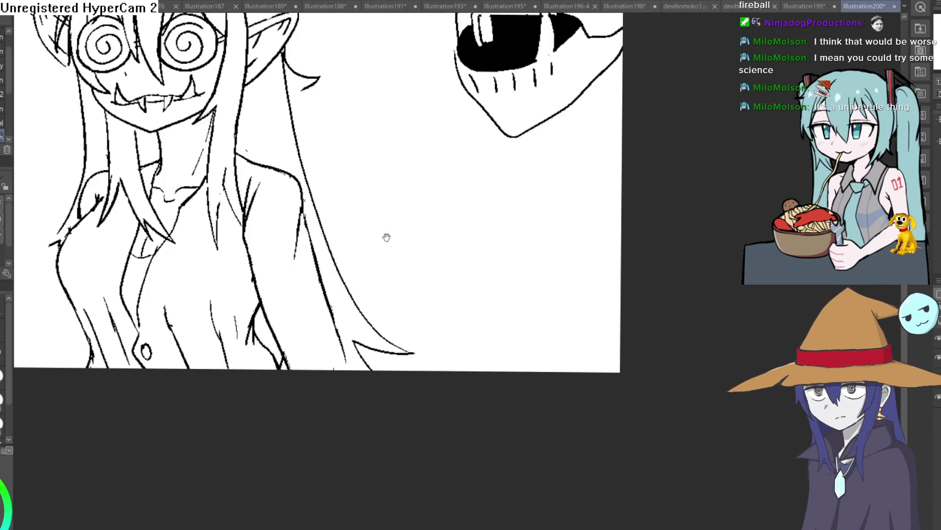
scroll(385, 236, up, 3)
drag(354, 198, 335, 177)
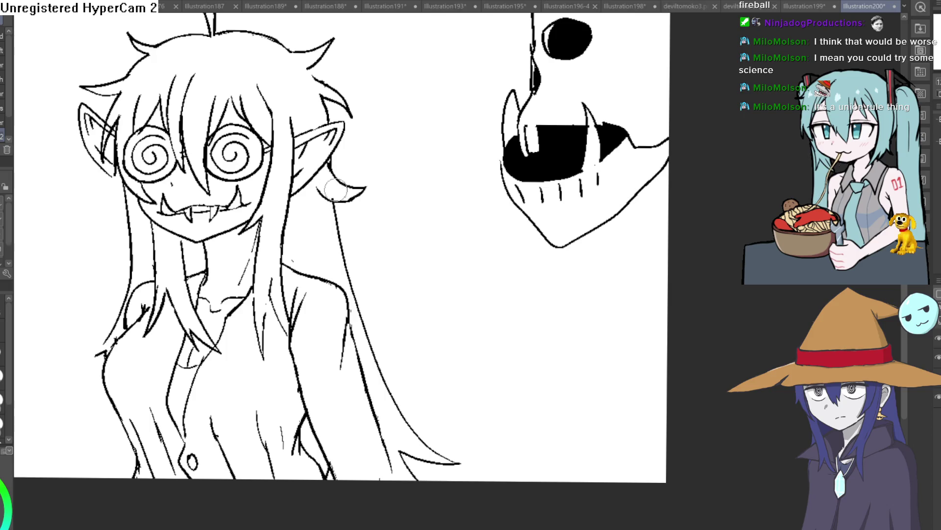
scroll(336, 191, down, 3)
drag(418, 183, 417, 175)
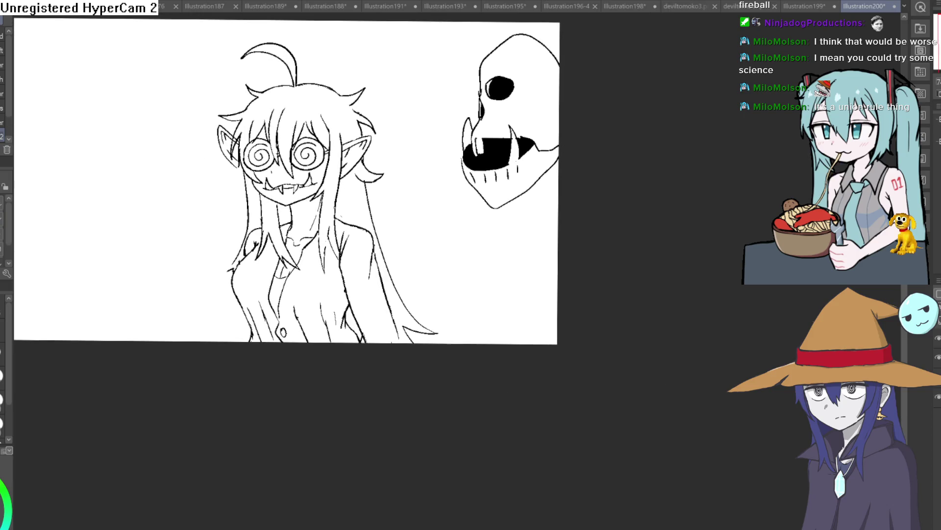
scroll(364, 221, up, 3)
- Add a thin hair stroke by the face, a short neck line and hair strands over the chest
drag(362, 248, 338, 165)
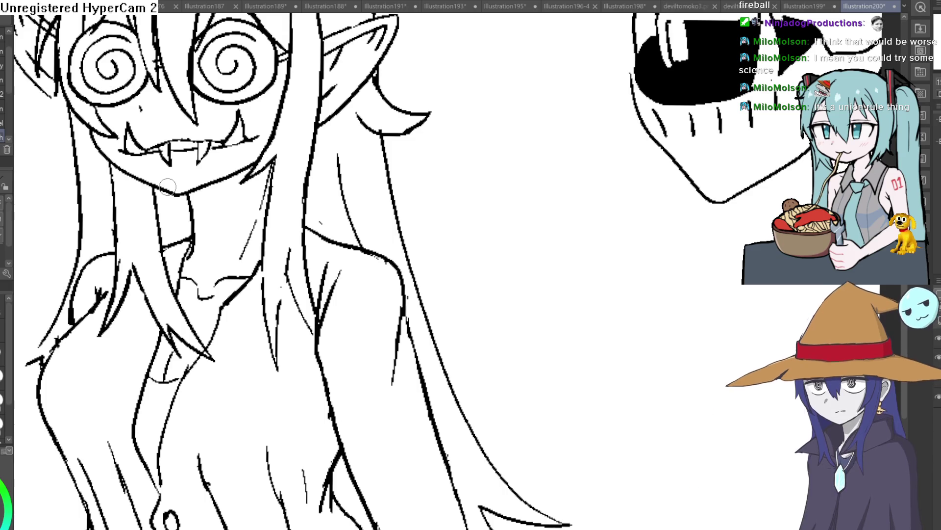
scroll(464, 201, down, 2)
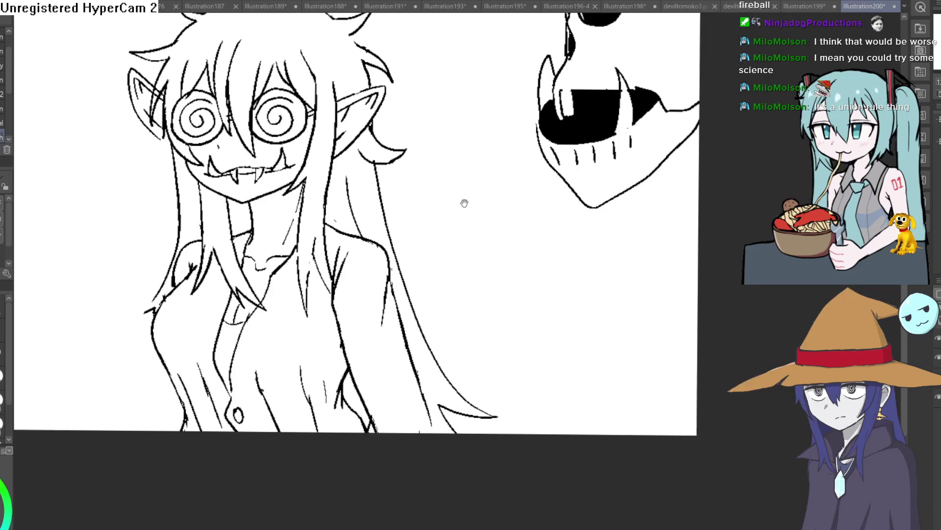
scroll(363, 204, up, 5)
scroll(464, 210, down, 5)
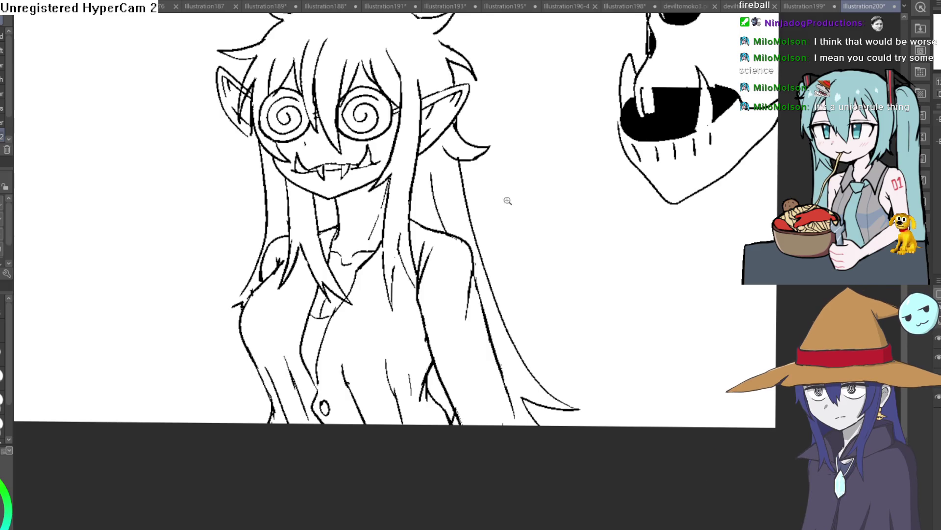
scroll(508, 201, down, 3)
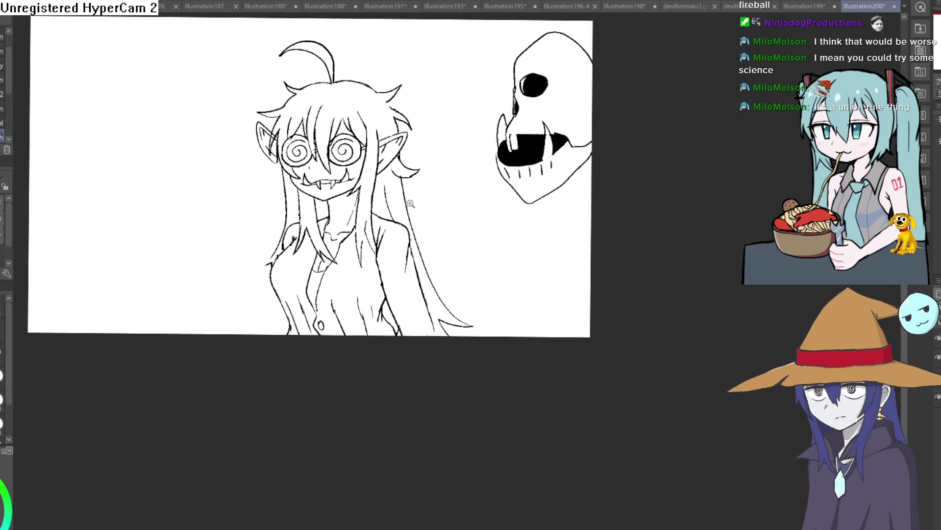
scroll(410, 203, up, 5)
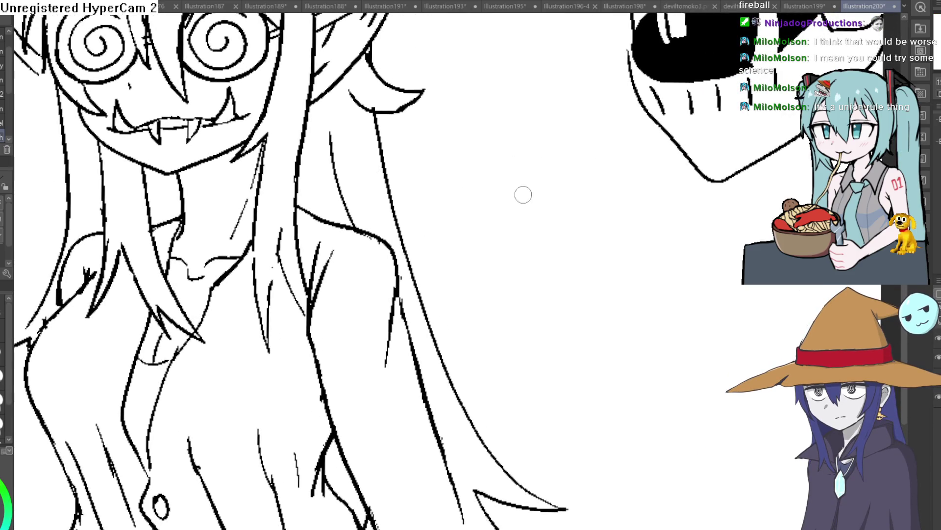
scroll(523, 194, down, 3)
scroll(473, 144, up, 5)
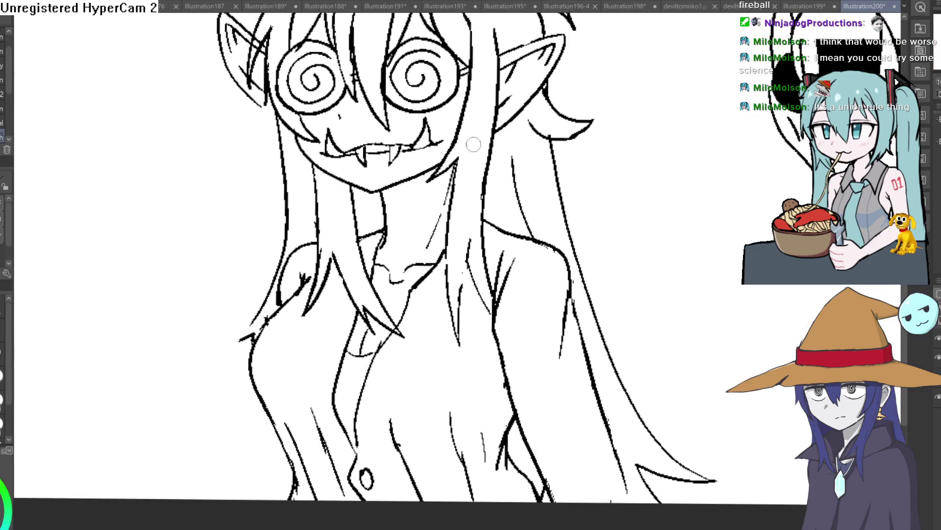
scroll(474, 144, down, 3)
scroll(453, 203, up, 5)
scroll(453, 203, down, 3)
scroll(527, 203, up, 2)
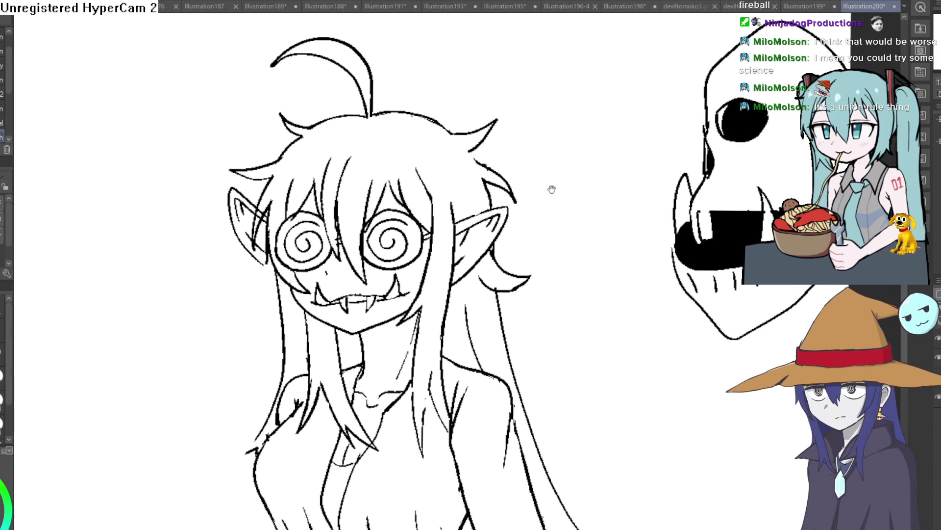
scroll(551, 190, down, 3)
scroll(549, 152, up, 1)
scroll(403, 198, up, 4)
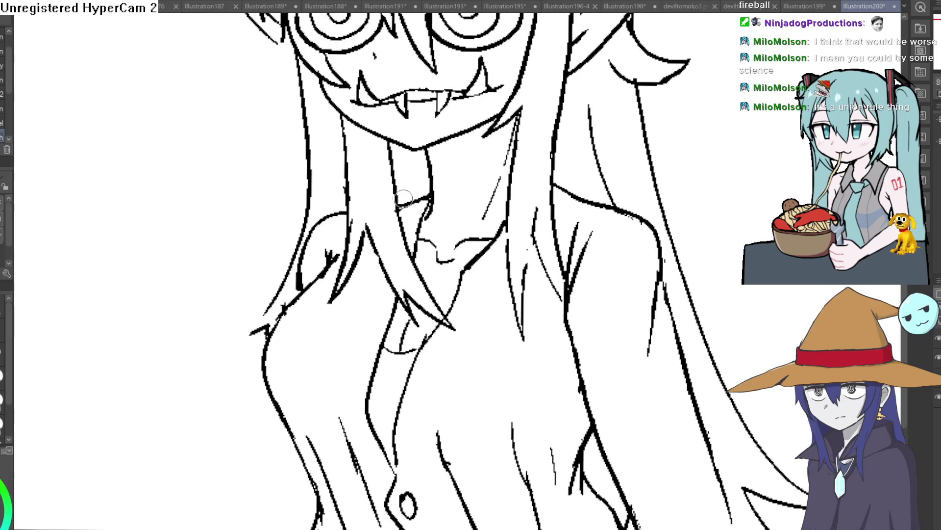
drag(393, 165, 399, 207)
drag(382, 274, 360, 351)
drag(367, 289, 315, 390)
- Erase the stray lines around the neck and collar
mouse_move(404, 225)
mouse_down()
mouse_move(404, 265)
mouse_move(436, 311)
mouse_move(420, 303)
mouse_move(409, 314)
mouse_move(417, 319)
mouse_move(406, 287)
mouse_move(448, 328)
mouse_move(447, 318)
mouse_up()
drag(374, 244, 368, 267)
scroll(6, 98, down, 2)
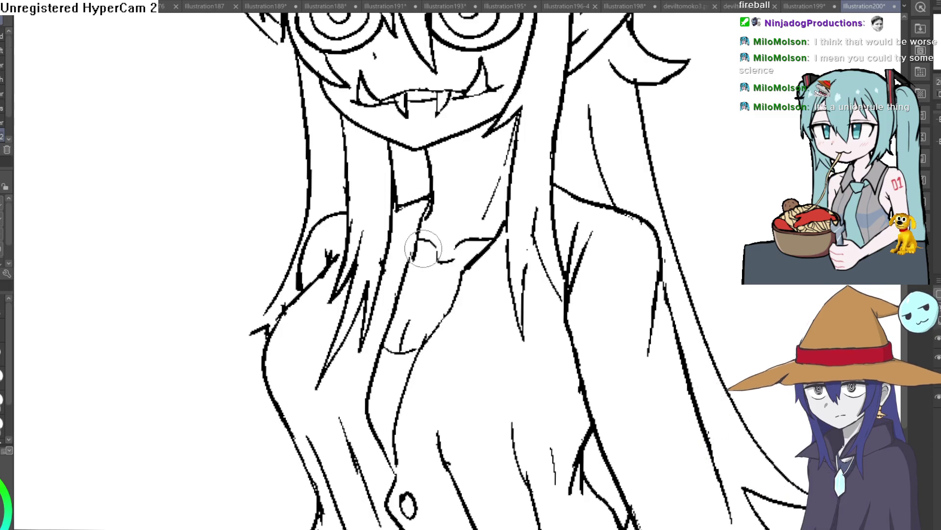
scroll(423, 249, down, 4)
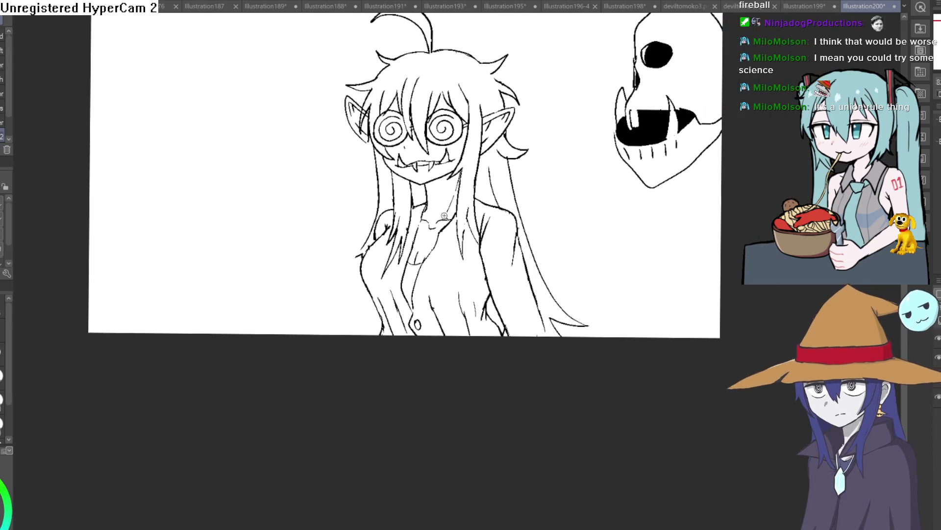
scroll(444, 215, up, 5)
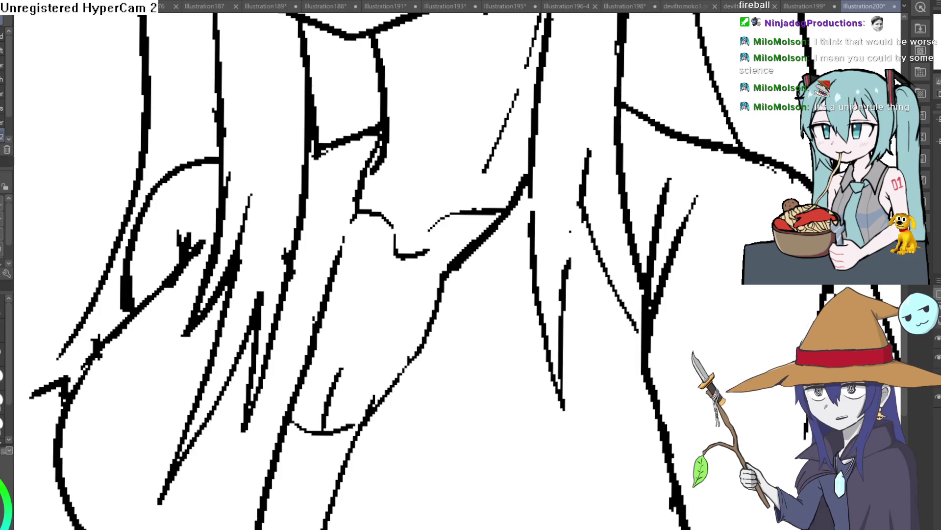
scroll(672, 315, down, 3)
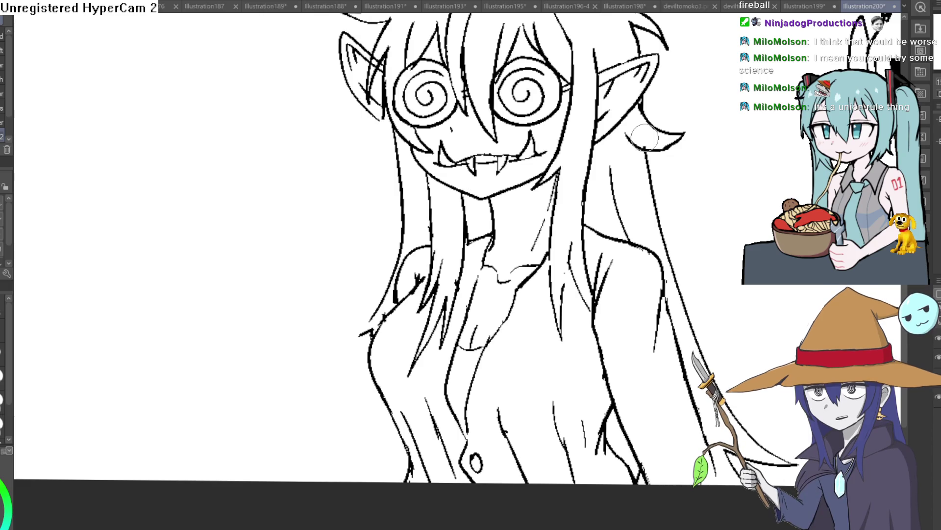
drag(699, 323, 693, 315)
- Tilt the canvas and boldly retrace the hair outline beside the eye and the top hair strands
scroll(692, 315, down, 4)
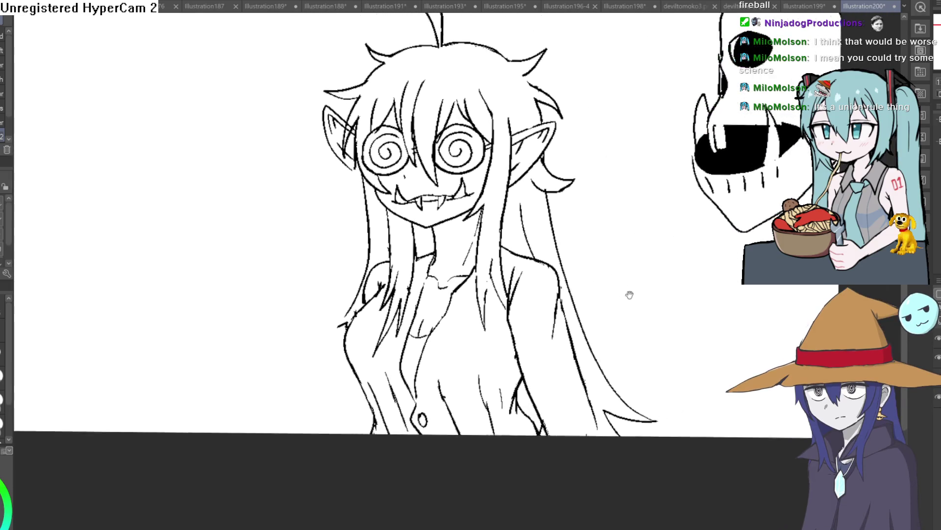
scroll(628, 296, up, 2)
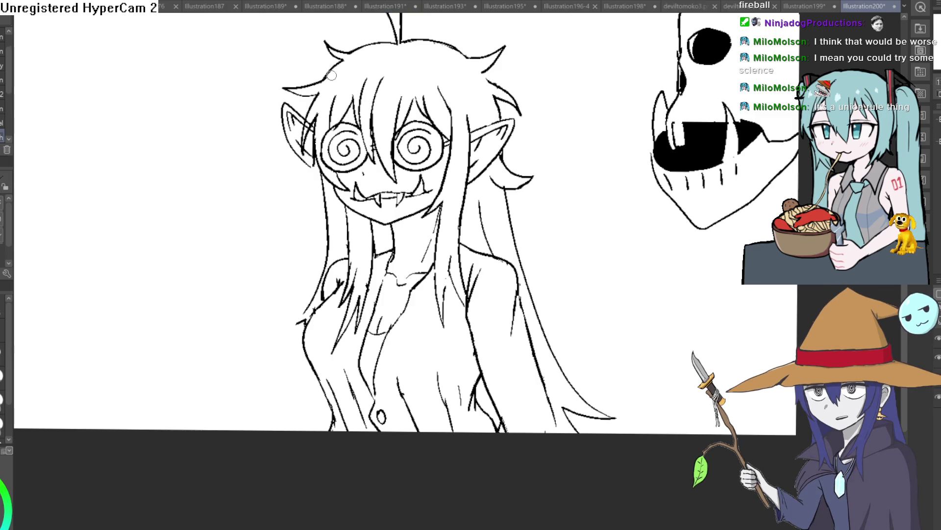
key(asciicircum)
key(asciicircum)
key(asciicircum)
scroll(420, 265, up, 6)
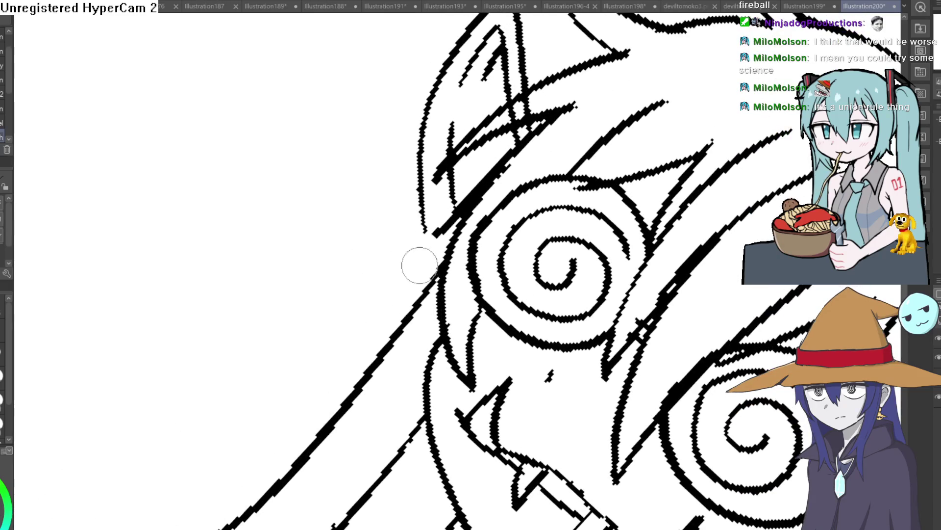
drag(410, 237, 414, 157)
drag(422, 265, 447, 93)
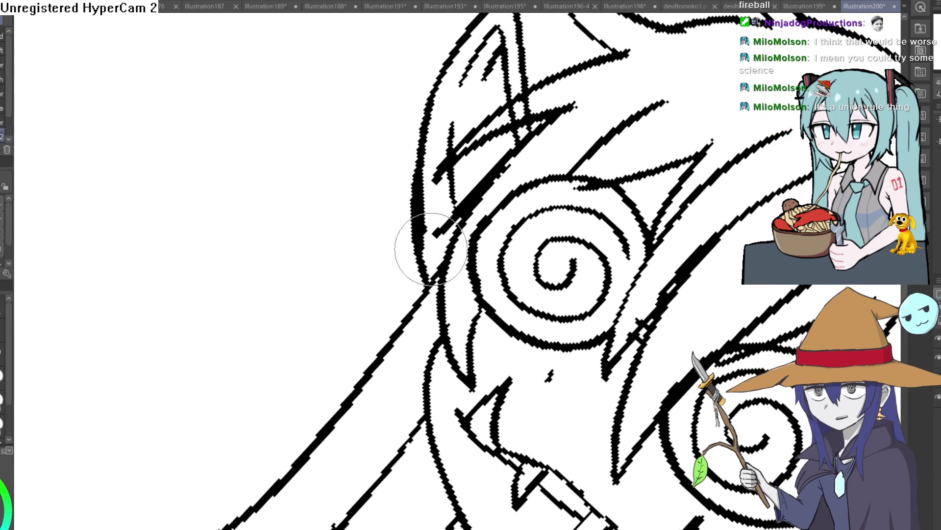
drag(469, 49, 426, 236)
- Reset the canvas upright, rotate to inspect the mouth and fangs, then reposition the figure
key(minus)
key(minus)
key(minus)
scroll(400, 210, down, 2)
scroll(410, 193, up, 2)
key(ctrl+0)
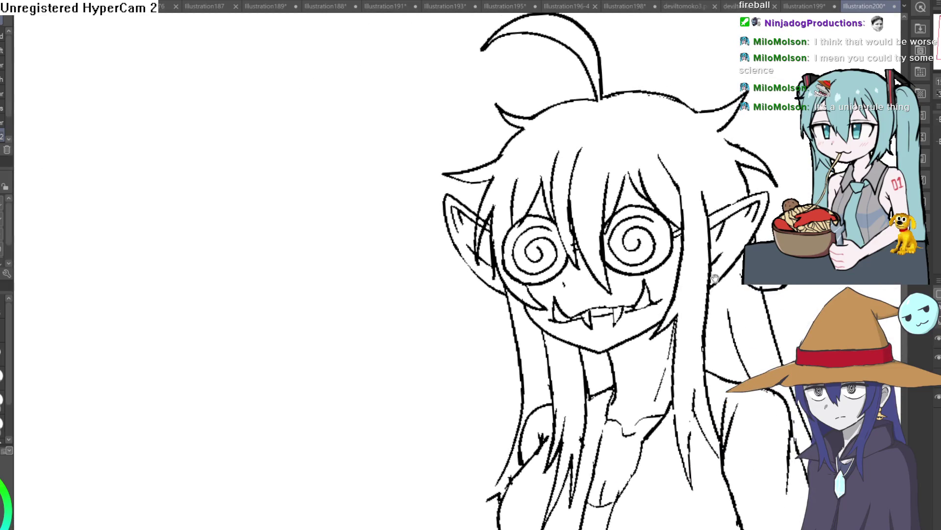
scroll(715, 278, down, 3)
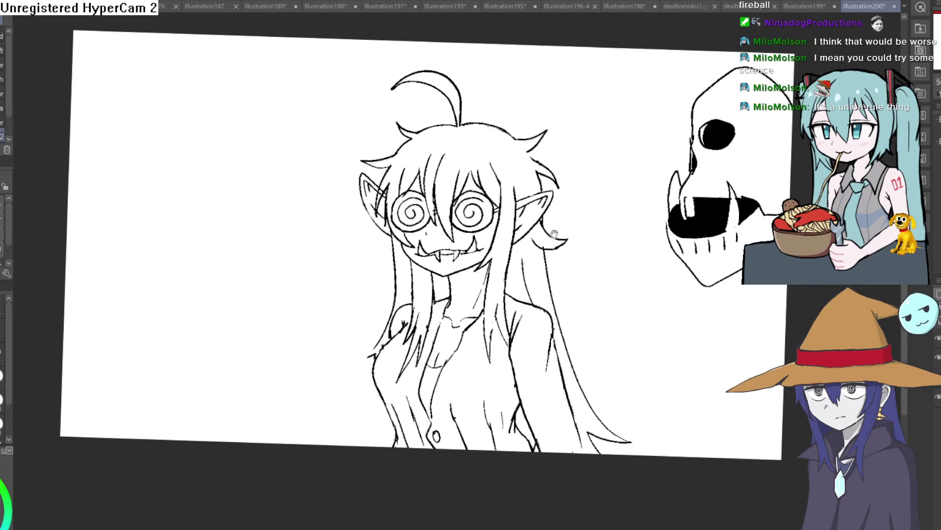
scroll(554, 234, up, 5)
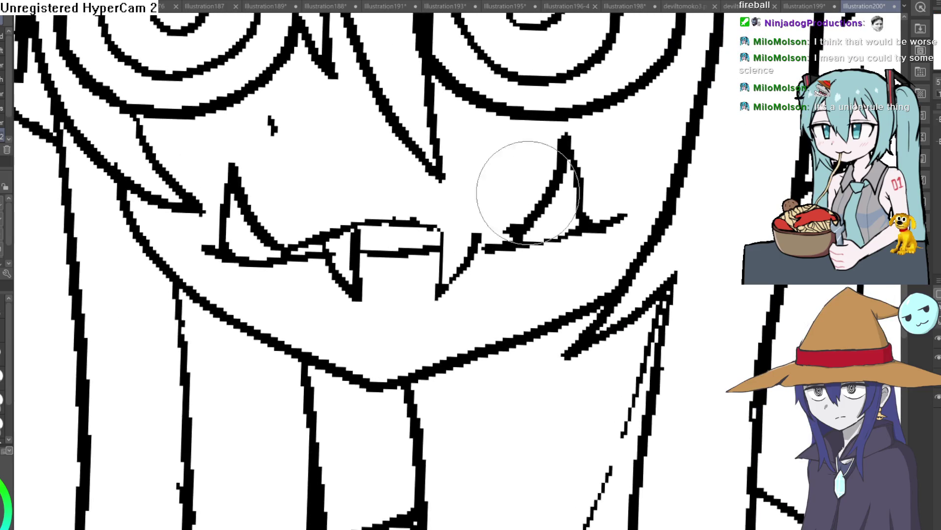
key(r)
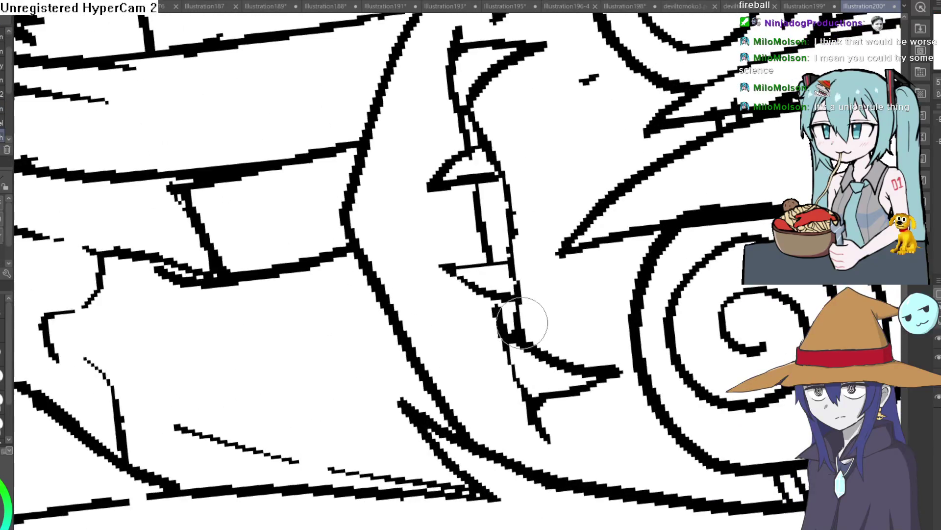
key(r)
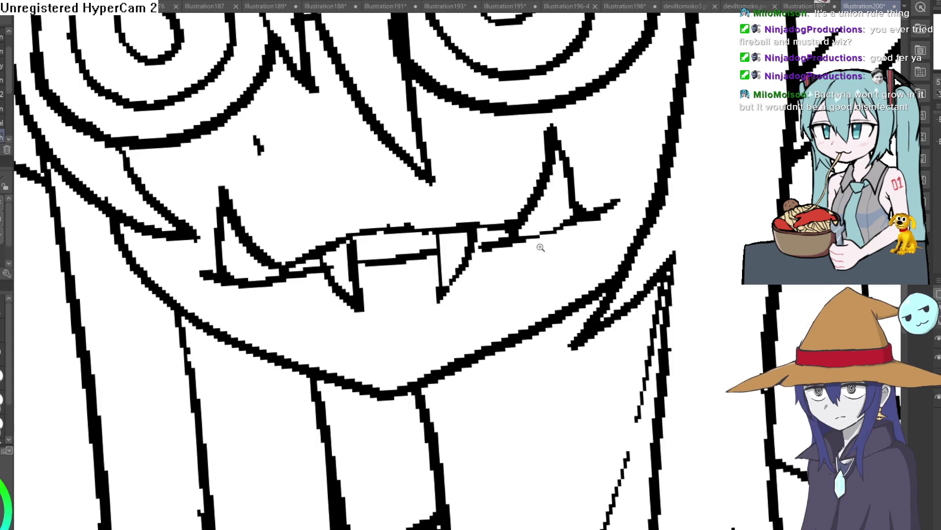
scroll(540, 247, down, 5)
mouse_move(540, 248)
mouse_down()
mouse_move(662, 300)
mouse_move(636, 267)
mouse_move(451, 192)
mouse_up()
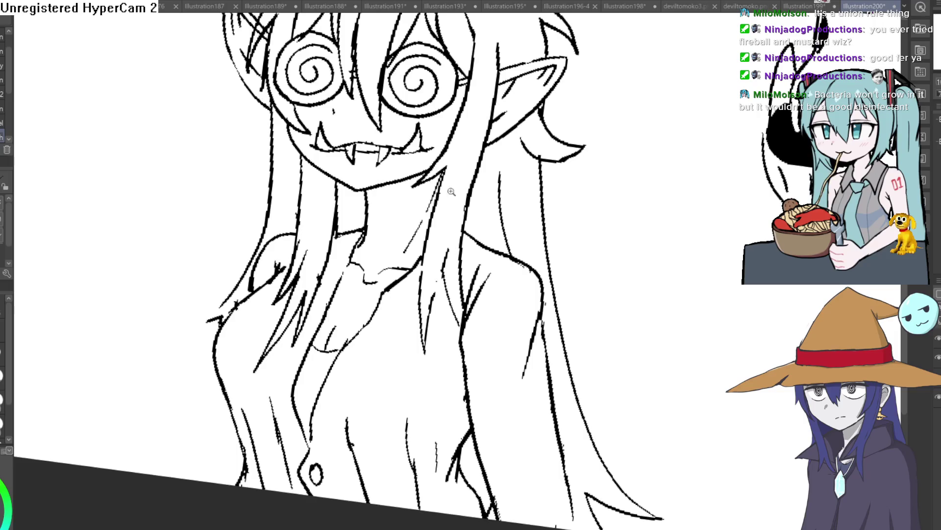
- Redraw the neck as one smooth pen stroke and fill the small gap in the line
scroll(451, 191, up, 5)
drag(368, 283, 336, 194)
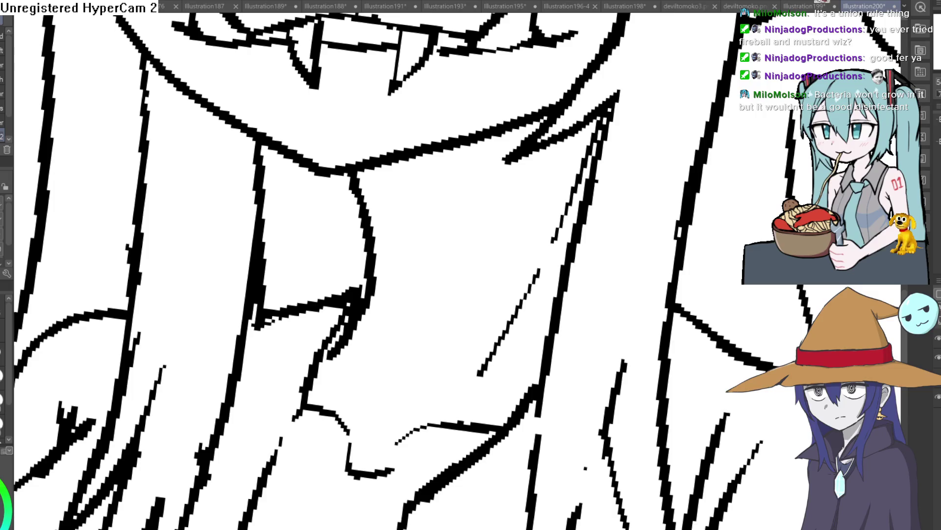
click(291, 301)
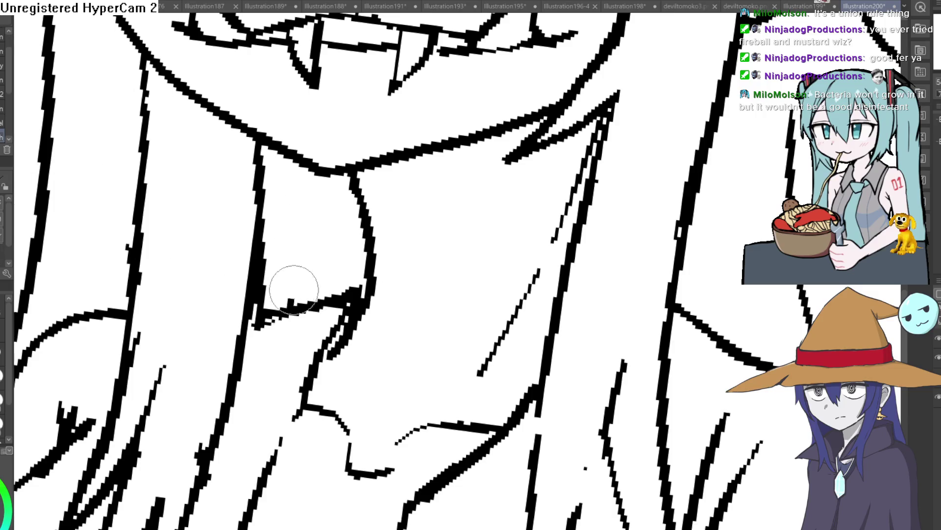
scroll(604, 179, down, 3)
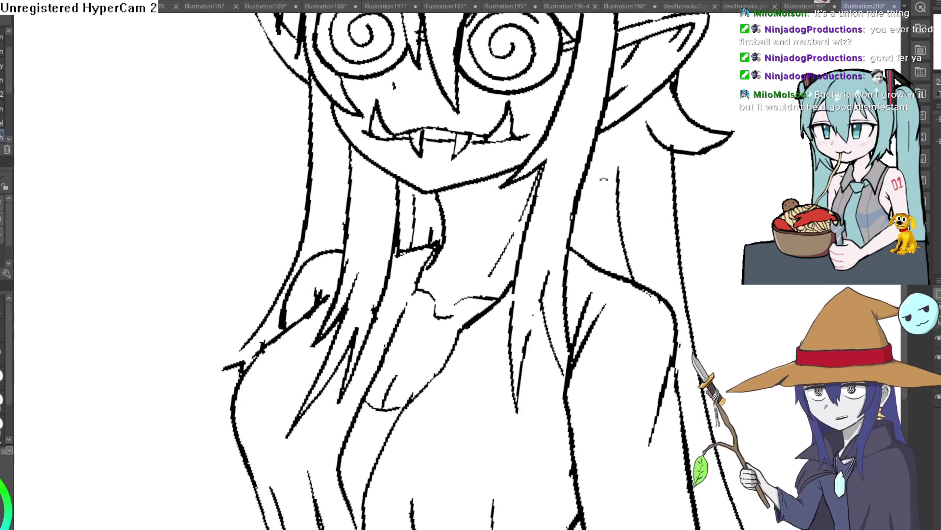
- Zoom in on the girl, add a hair strand along the top of her head, and save with Ctrl+S
scroll(604, 180, down, 2)
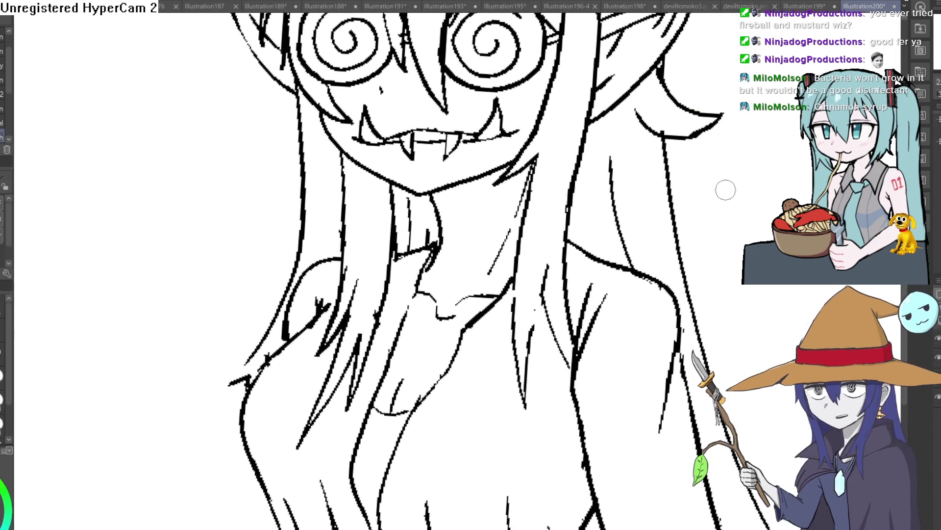
scroll(731, 193, up, 3)
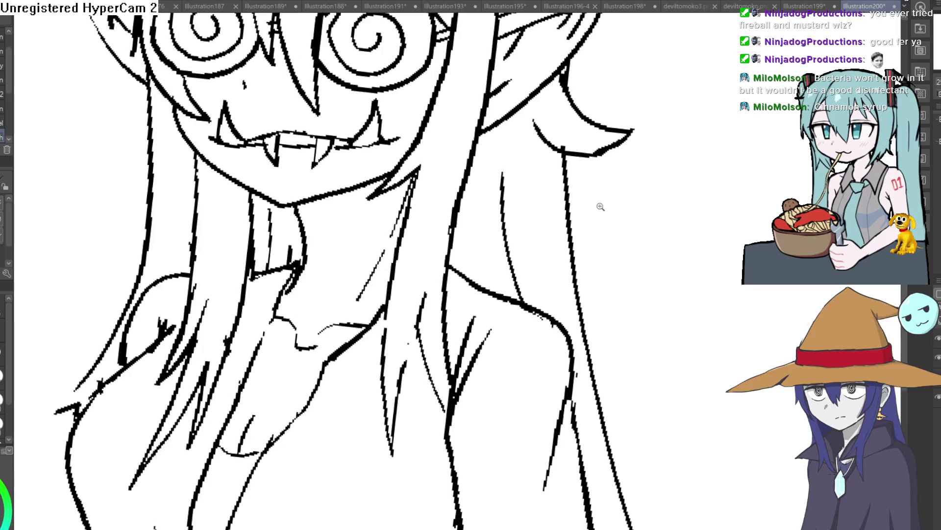
scroll(600, 207, down, 3)
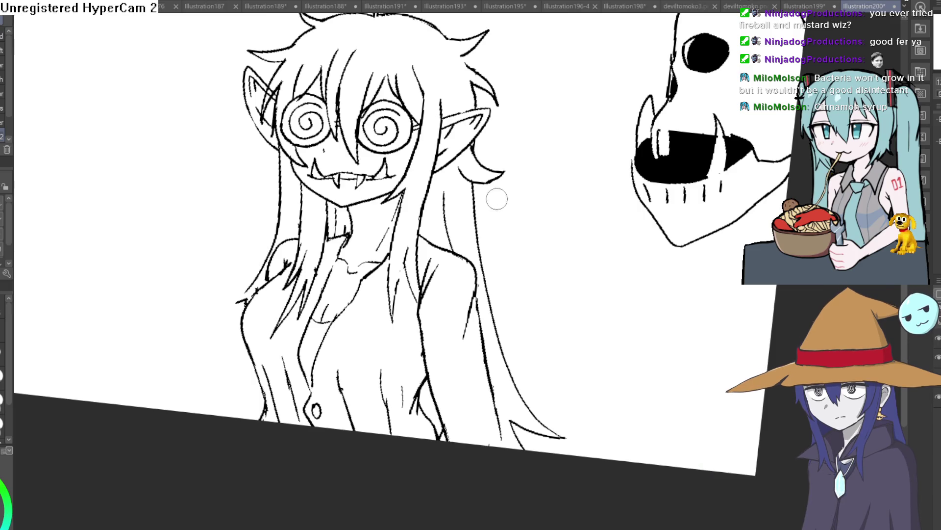
mouse_move(521, 219)
mouse_down()
mouse_move(511, 210)
mouse_move(533, 232)
mouse_move(465, 212)
mouse_move(504, 166)
mouse_move(457, 191)
mouse_move(441, 186)
mouse_move(465, 454)
mouse_up()
click(457, 191)
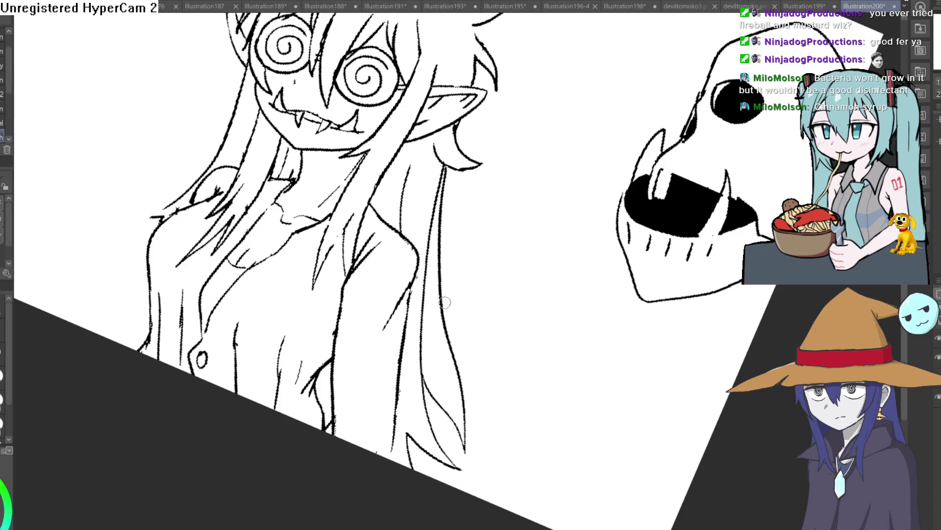
scroll(457, 136, up, 3)
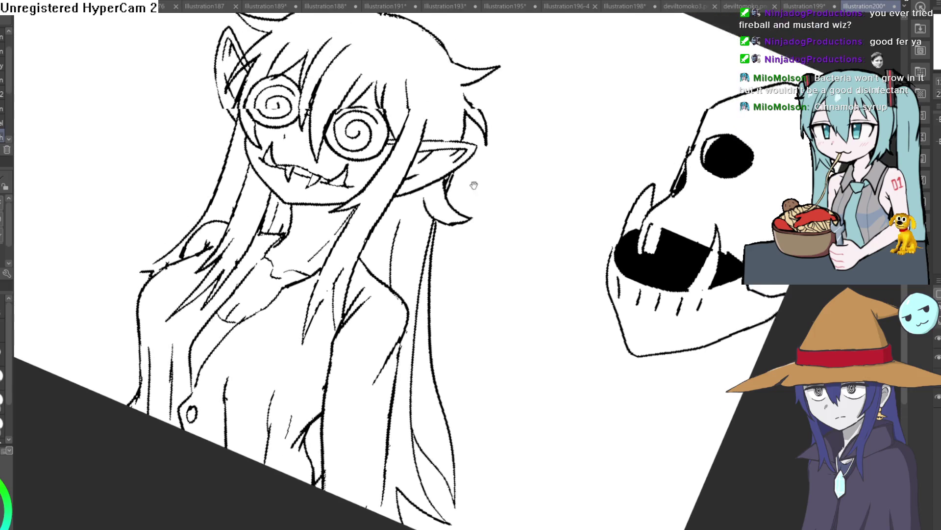
drag(450, 72, 388, 32)
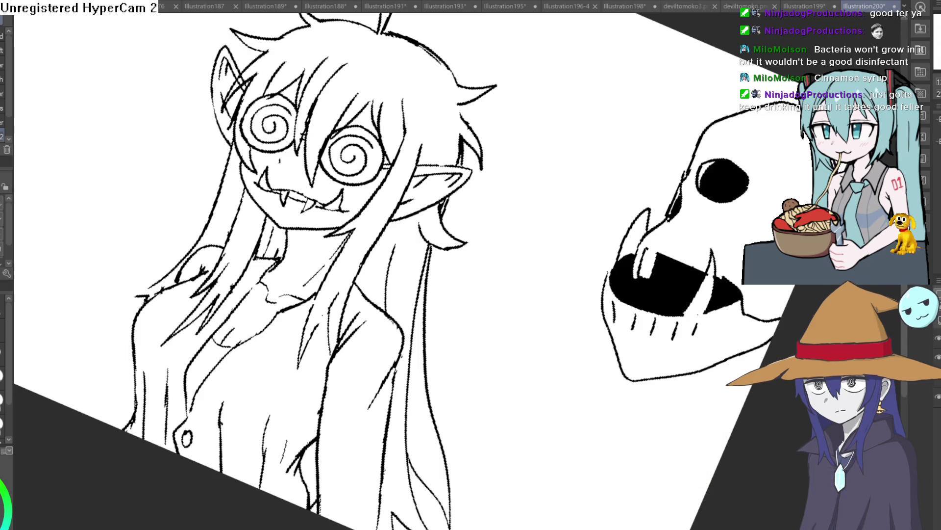
key(ctrl+s)
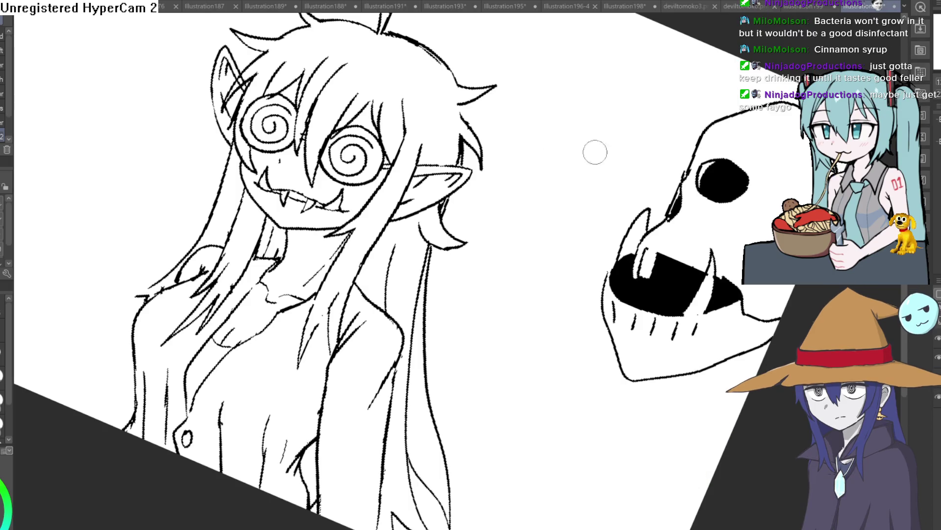
- Select another layer, reset the rotation, and fit the whole page showing girl and skull
scroll(5, 83, down, 3)
click(5, 136)
key(ctrl+0)
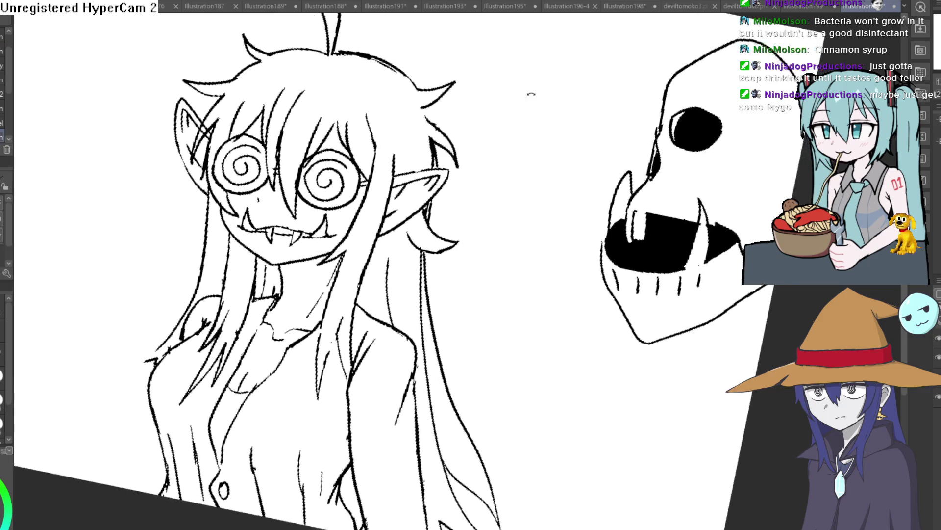
scroll(522, 93, up, 5)
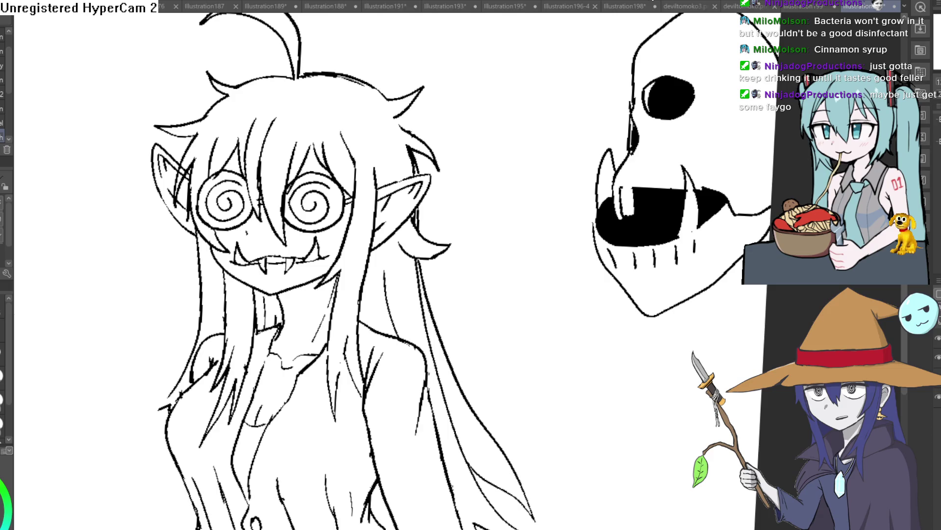
key(ctrl+0)
drag(516, 258, 484, 212)
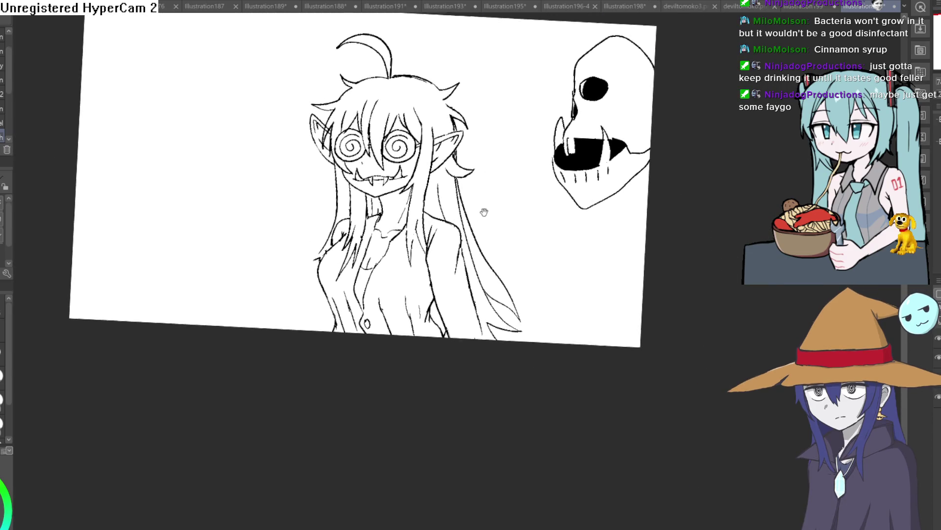
- Ink the left outer hair strands, undoing the first attempt and redrawing them
scroll(484, 212, up, 5)
drag(339, 182, 257, 392)
drag(270, 361, 248, 422)
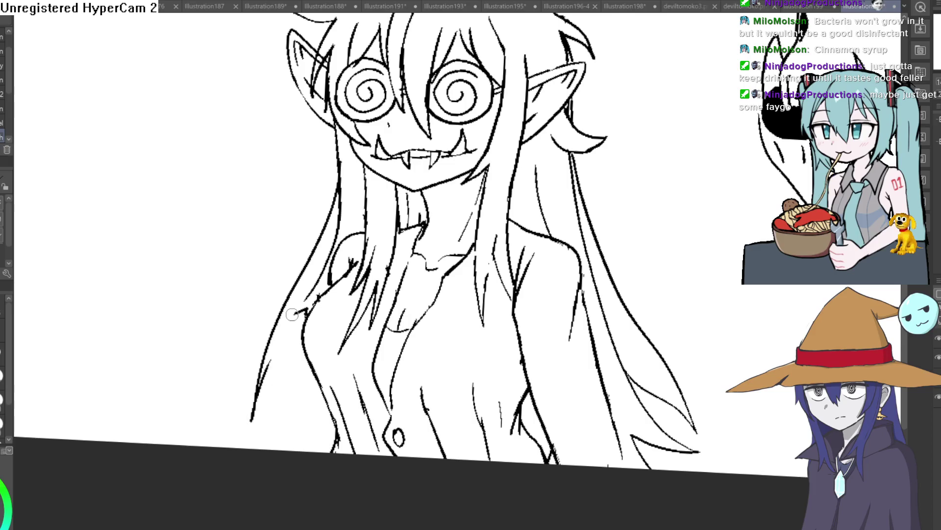
key(ctrl+z)
key(ctrl+z)
mouse_move(338, 167)
mouse_down()
mouse_move(318, 254)
mouse_move(256, 429)
mouse_up()
drag(287, 362, 257, 416)
drag(287, 362, 312, 429)
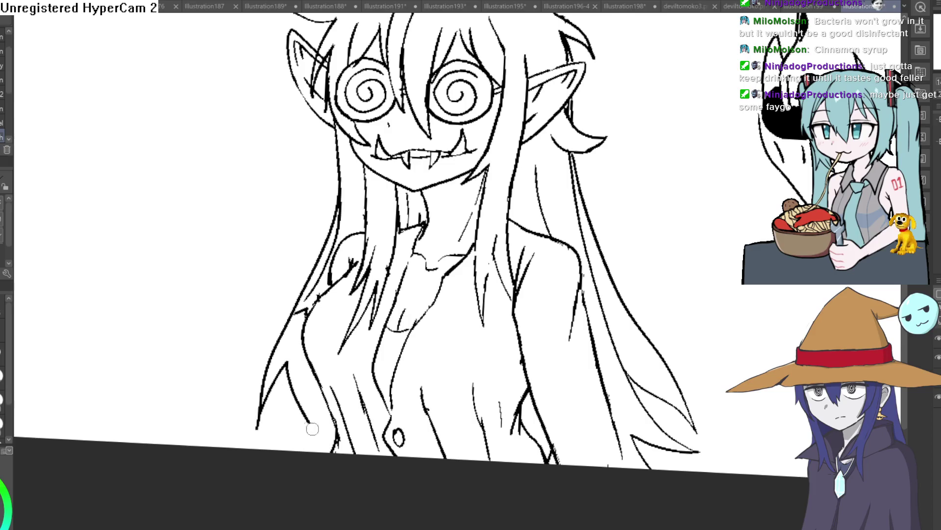
- Pan to the skull and extend the black fill inside its mouth
mouse_move(668, 231)
mouse_down()
mouse_move(627, 269)
mouse_move(574, 214)
mouse_up()
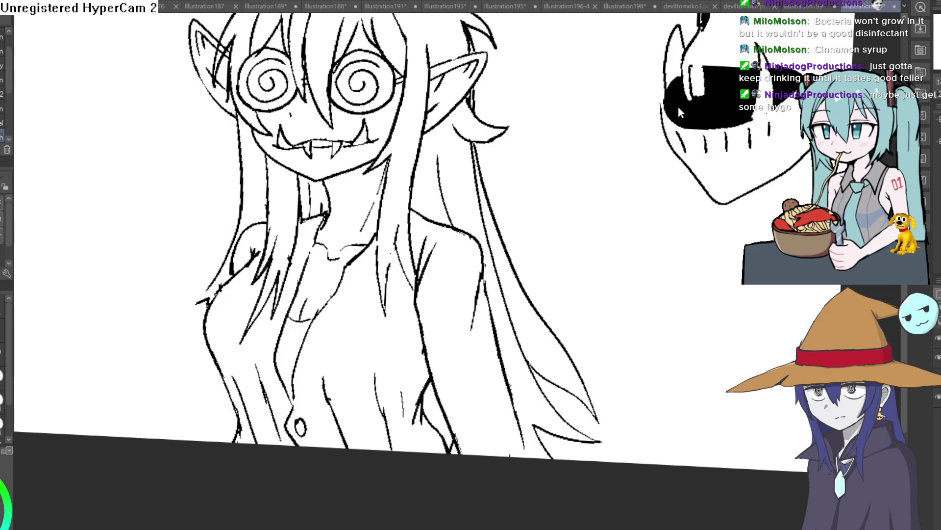
drag(678, 106, 673, 103)
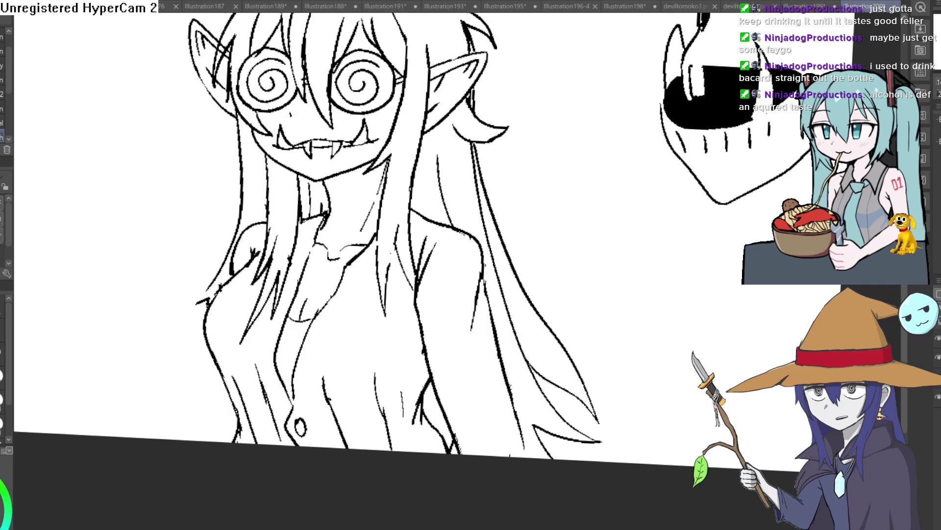
drag(576, 129, 559, 174)
key(ctrl+z)
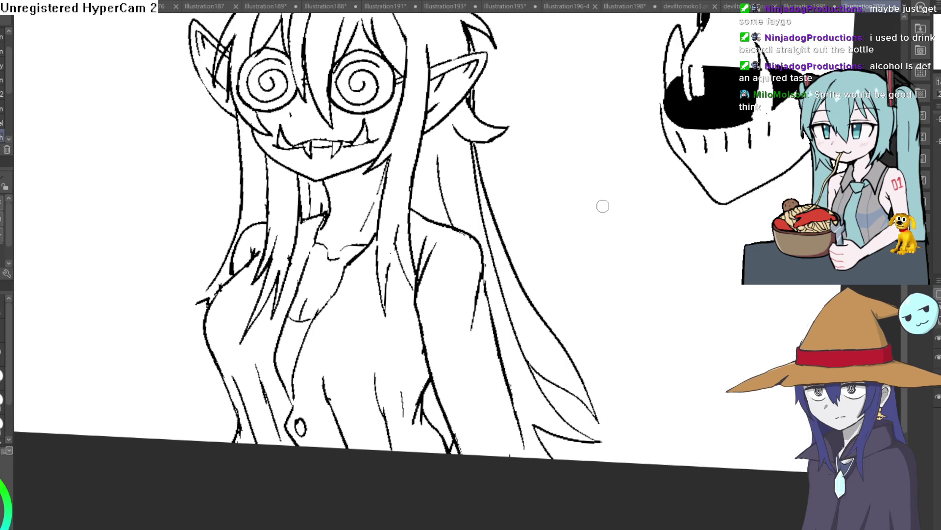
drag(539, 208, 497, 216)
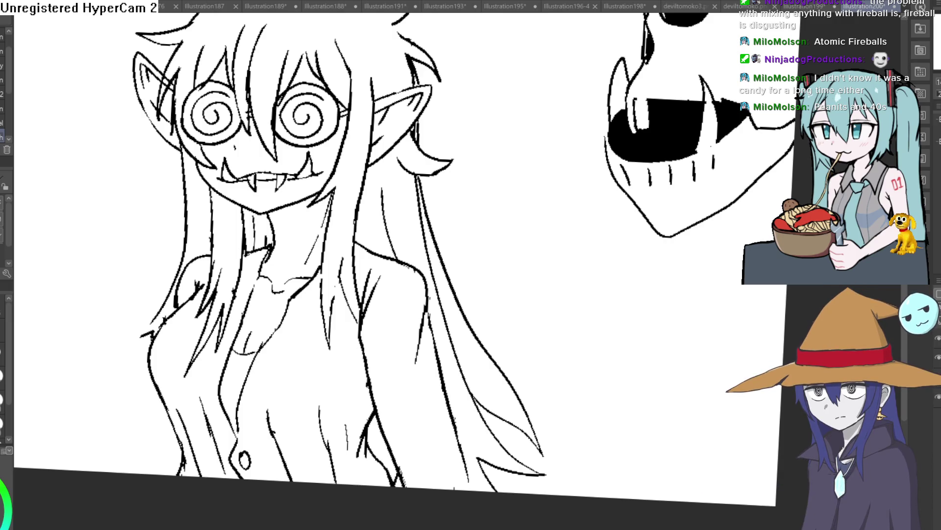
scroll(532, 242, down, 3)
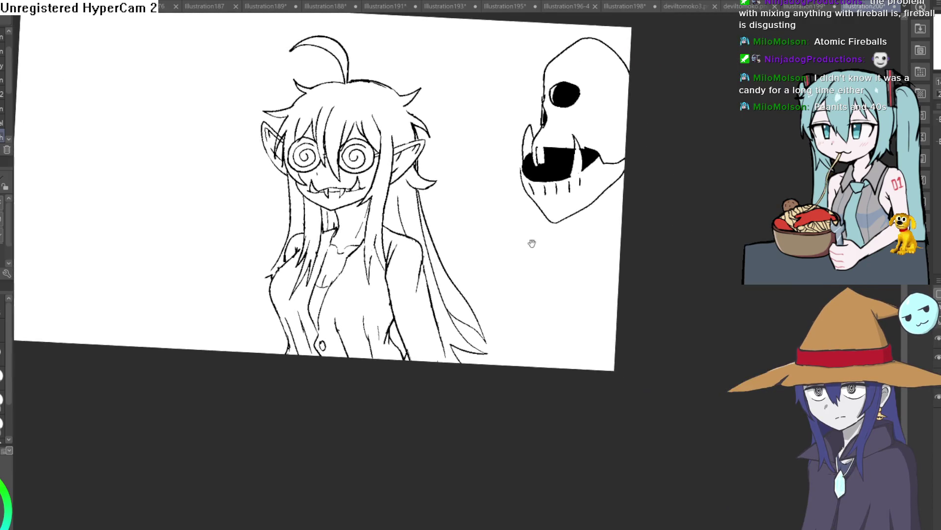
scroll(464, 131, up, 4)
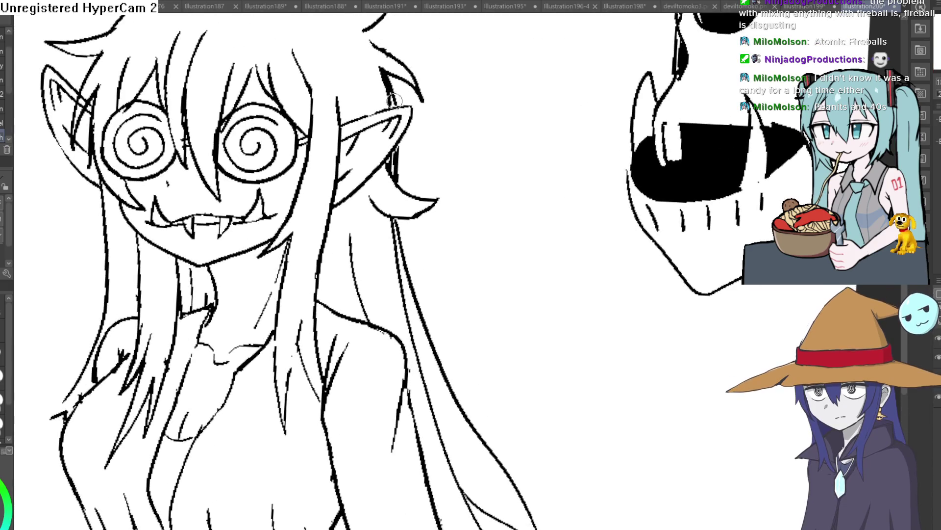
drag(423, 66, 434, 169)
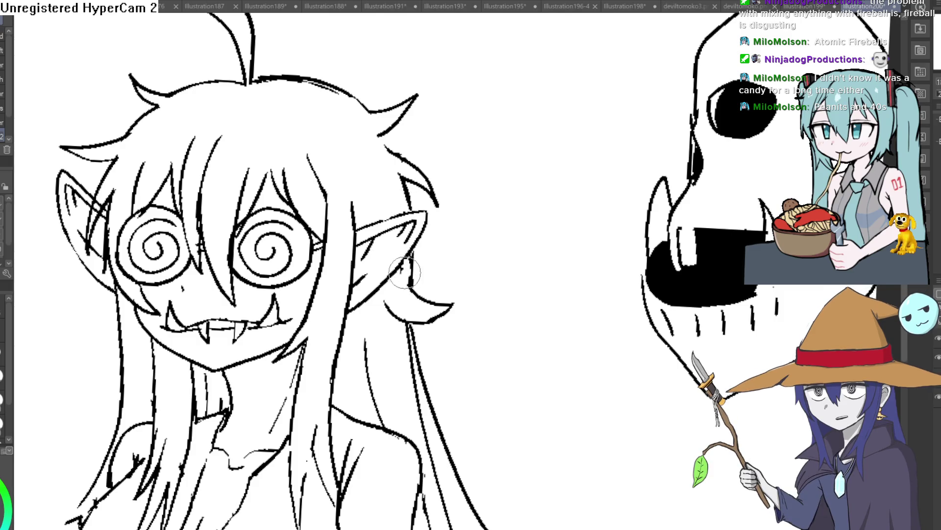
scroll(520, 245, down, 2)
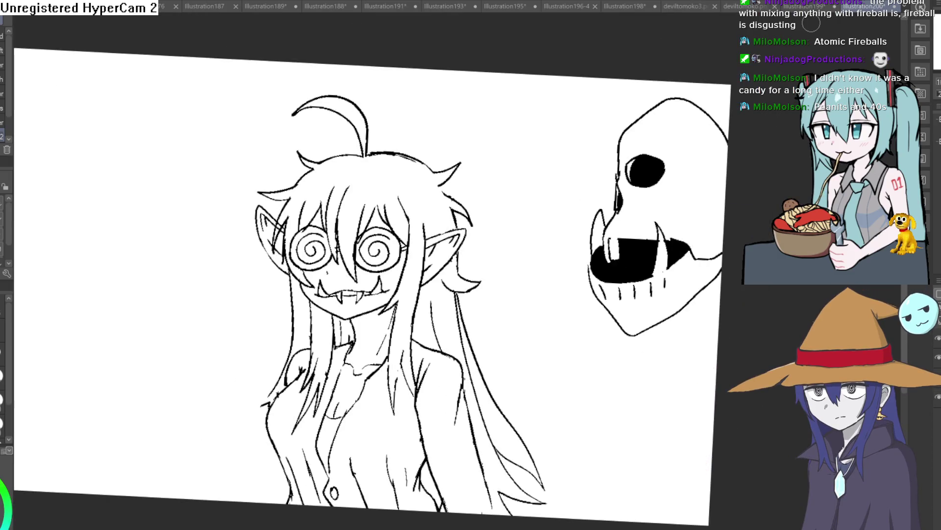
drag(523, 303, 498, 263)
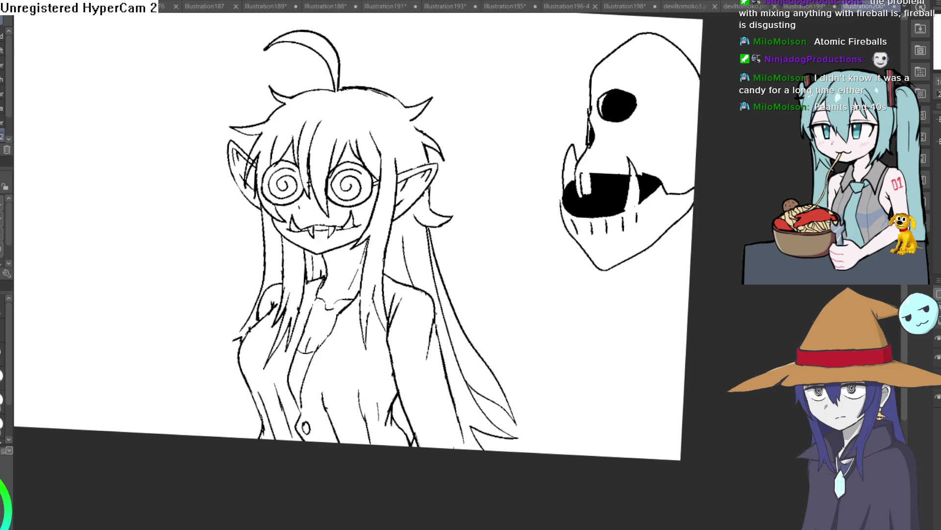
- Tilt and zoom the view, then draw two long tapered strands down the left hair
mouse_move(498, 153)
mouse_down()
mouse_move(506, 134)
mouse_move(635, 58)
mouse_up()
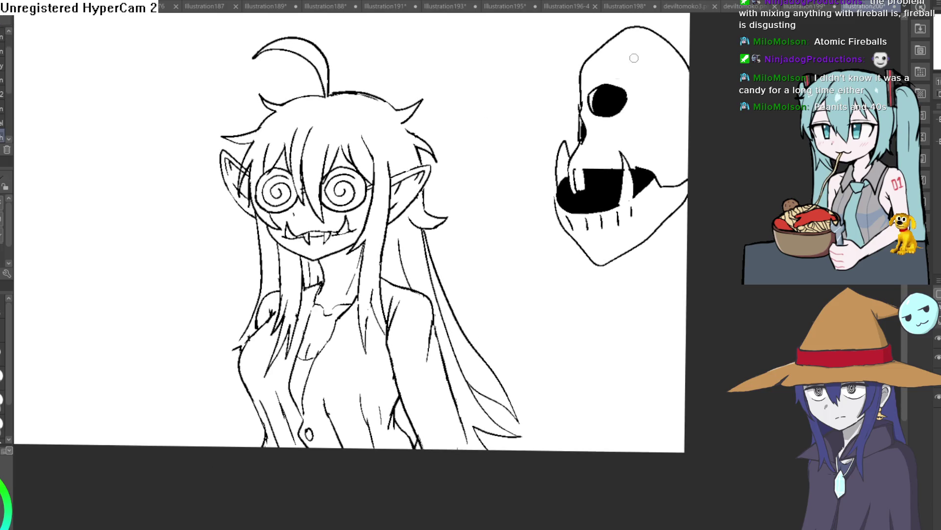
scroll(523, 110, up, 2)
mouse_move(265, 176)
mouse_down()
mouse_move(236, 260)
mouse_move(255, 239)
mouse_up()
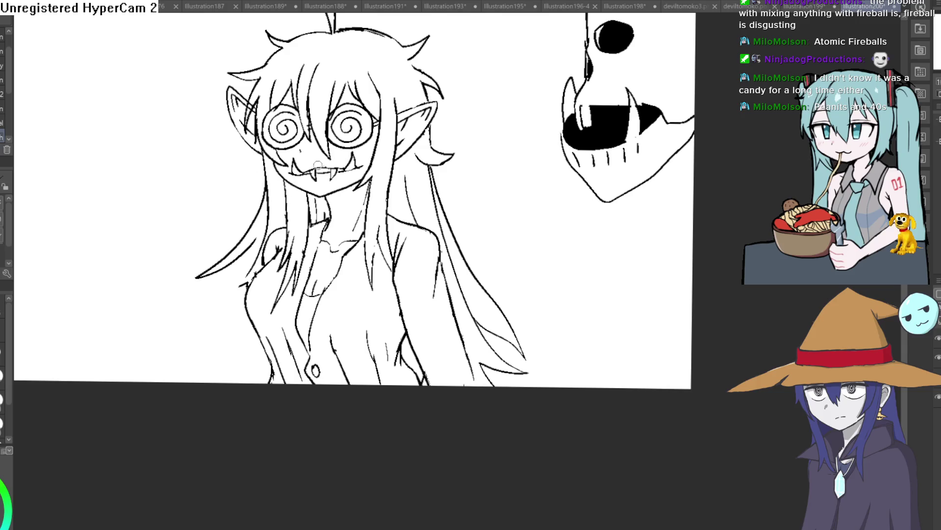
drag(262, 167, 235, 251)
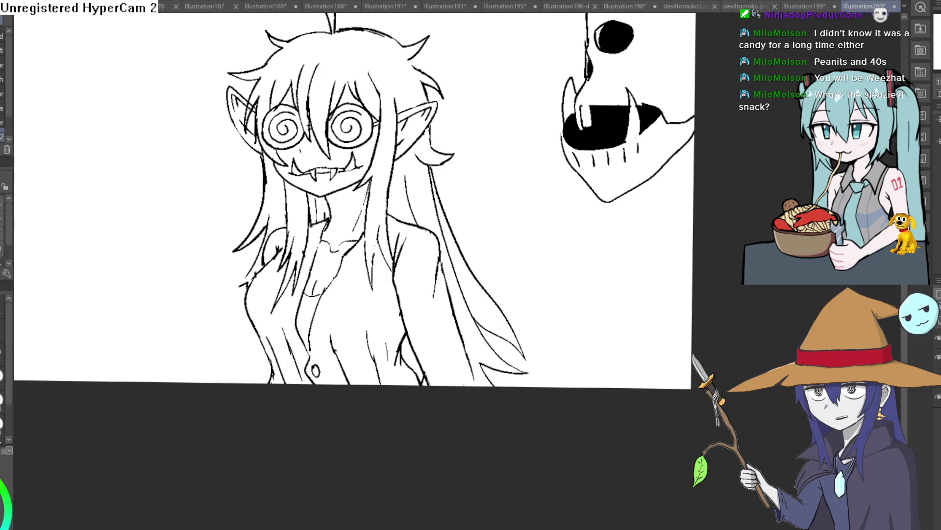
key(e)
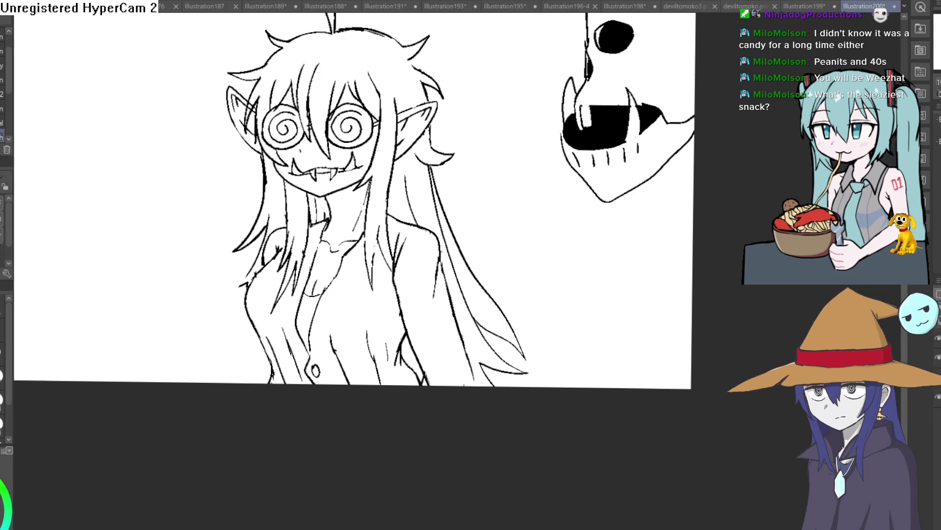
drag(525, 164, 463, 157)
mouse_move(378, 131)
mouse_down()
mouse_move(371, 149)
mouse_move(387, 168)
mouse_move(387, 155)
mouse_move(367, 145)
mouse_move(382, 161)
mouse_move(358, 157)
mouse_move(363, 164)
mouse_up()
key(e)
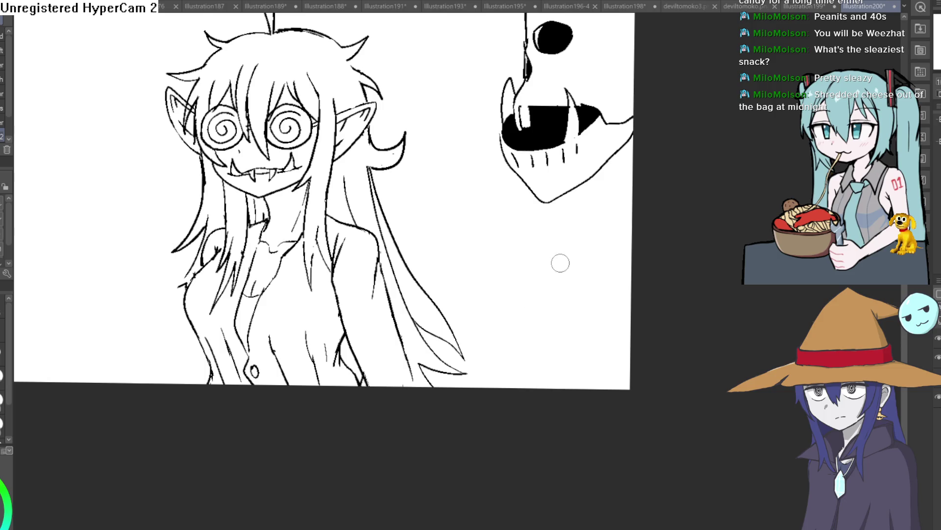
key(p)
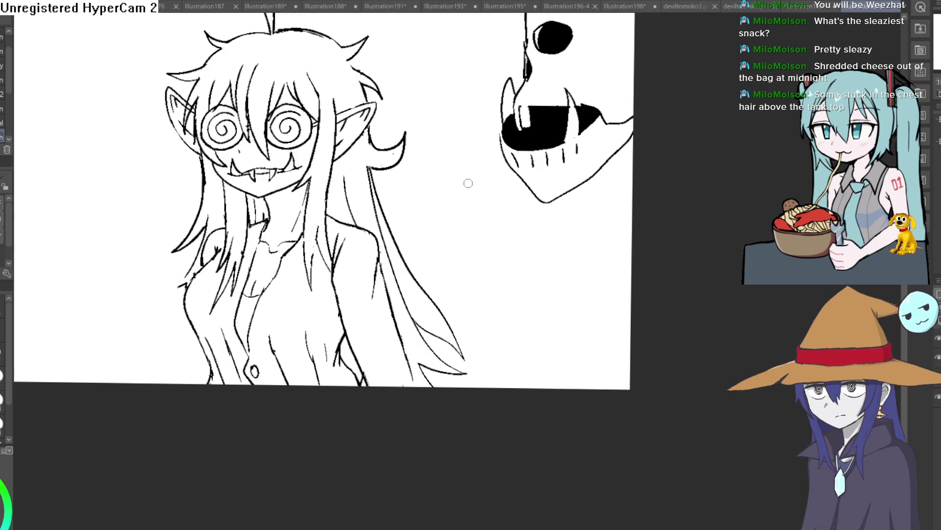
- Make a test pen stroke, undo it with Ctrl+Z, and zoom in closer
mouse_move(415, 187)
mouse_down()
mouse_move(426, 218)
mouse_move(466, 188)
mouse_up()
key(ctrl+z)
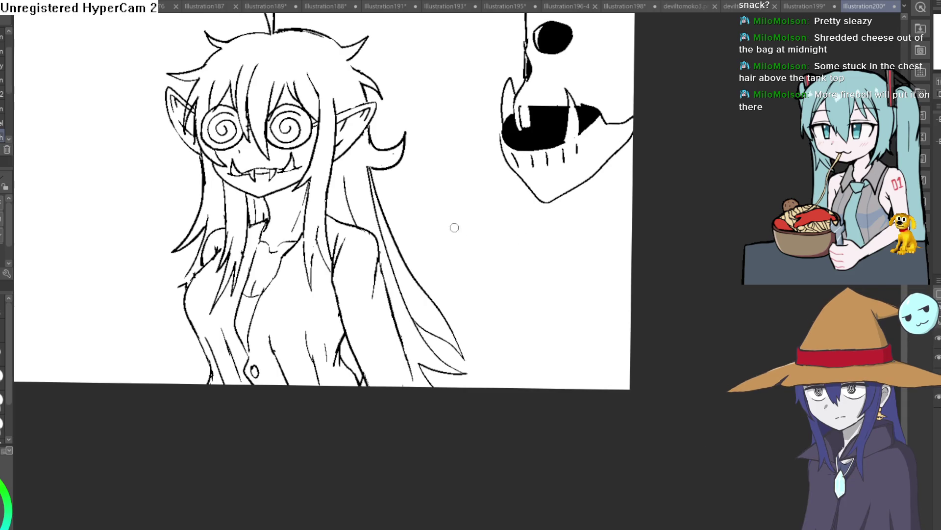
scroll(401, 187, up, 2)
scroll(377, 214, up, 3)
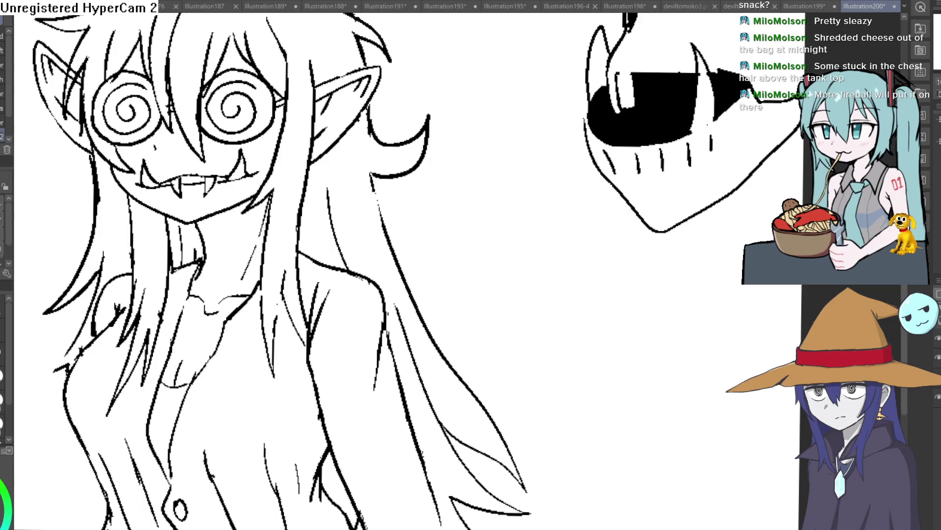
- Zoom in on the hair and draw a curved right-side strand, redoing it longer after an undo
drag(451, 311, 371, 225)
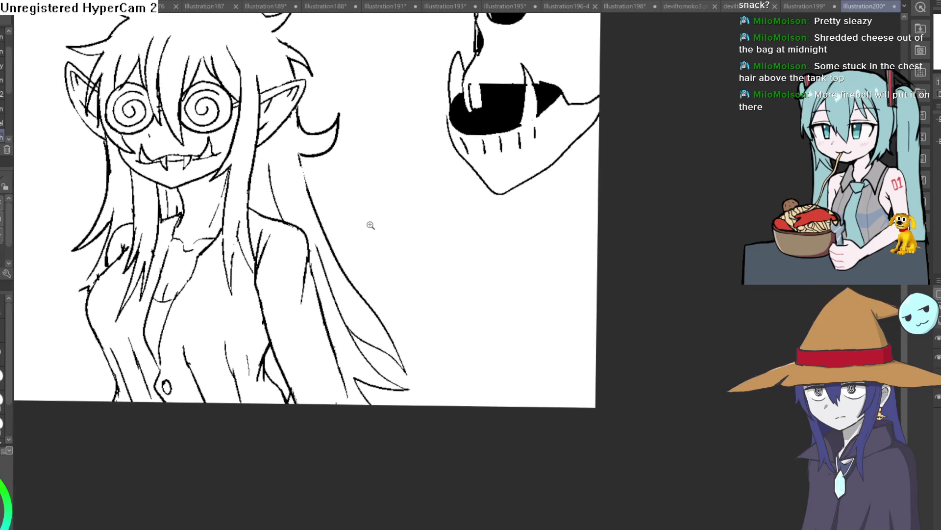
click(371, 225)
drag(283, 147, 321, 251)
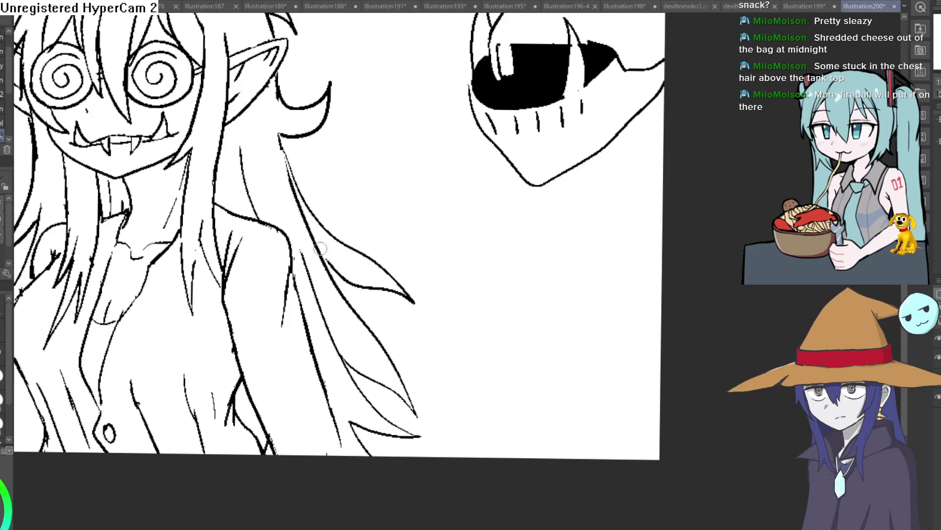
key(ctrl+z)
mouse_move(283, 146)
mouse_down()
mouse_move(412, 321)
mouse_move(358, 283)
mouse_move(300, 211)
mouse_up()
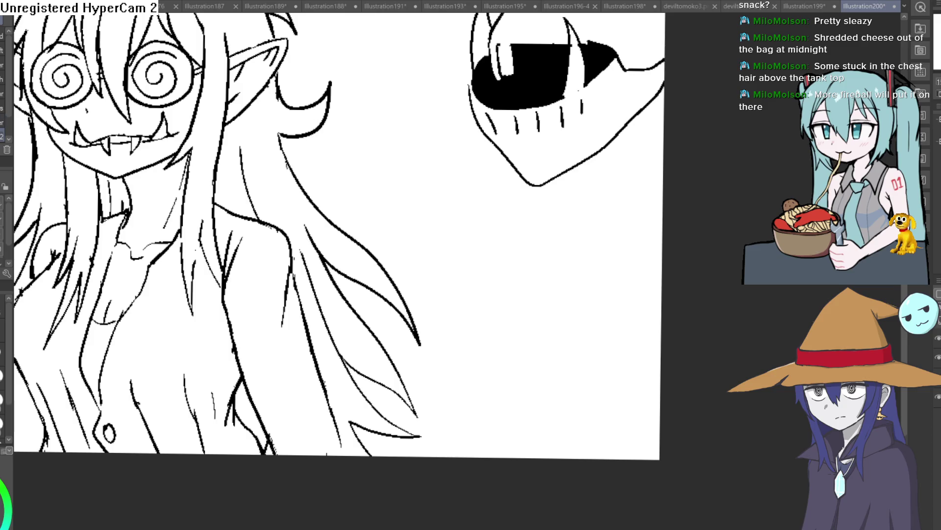
scroll(415, 164, down, 3)
- Zoom the view in on the girl's face and pointed right ear
scroll(369, 180, up, 3)
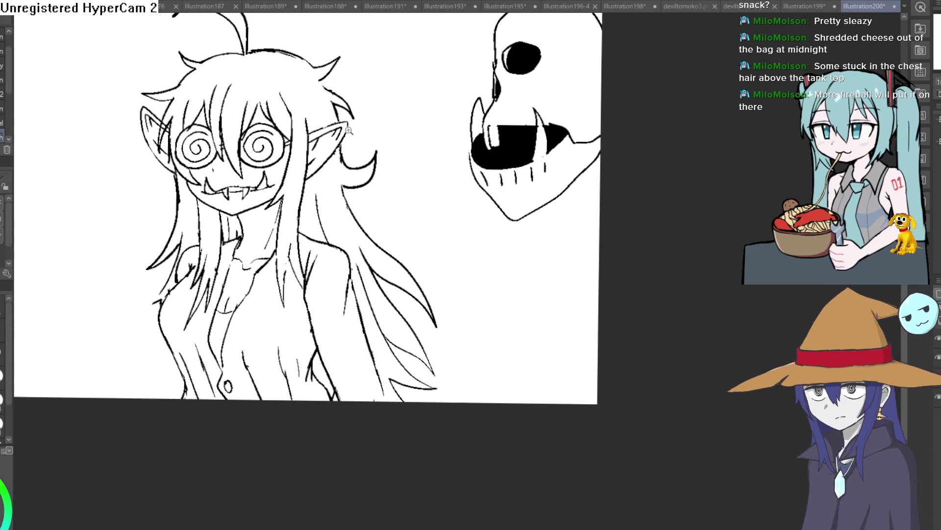
scroll(335, 151, up, 1)
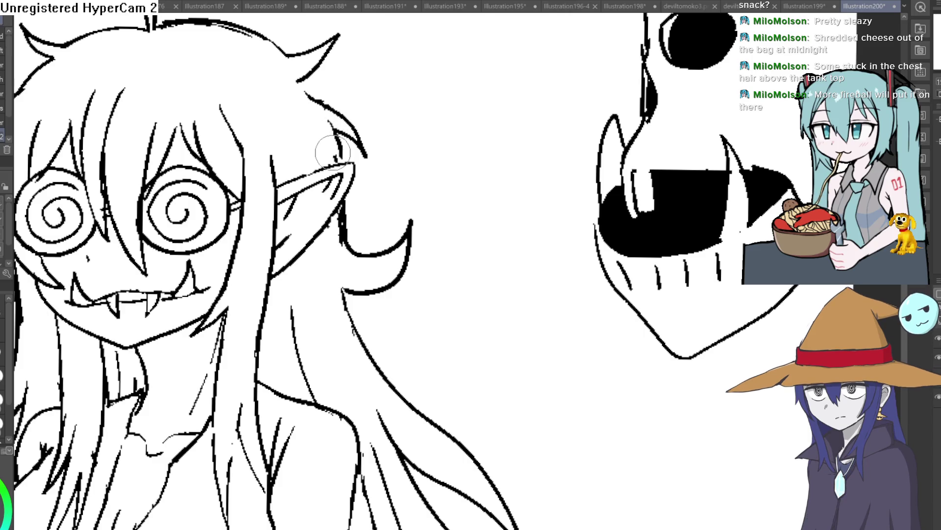
- Redraw the strand curve by the ear and replace the under-lock stroke with a short downward strand
drag(333, 128, 335, 156)
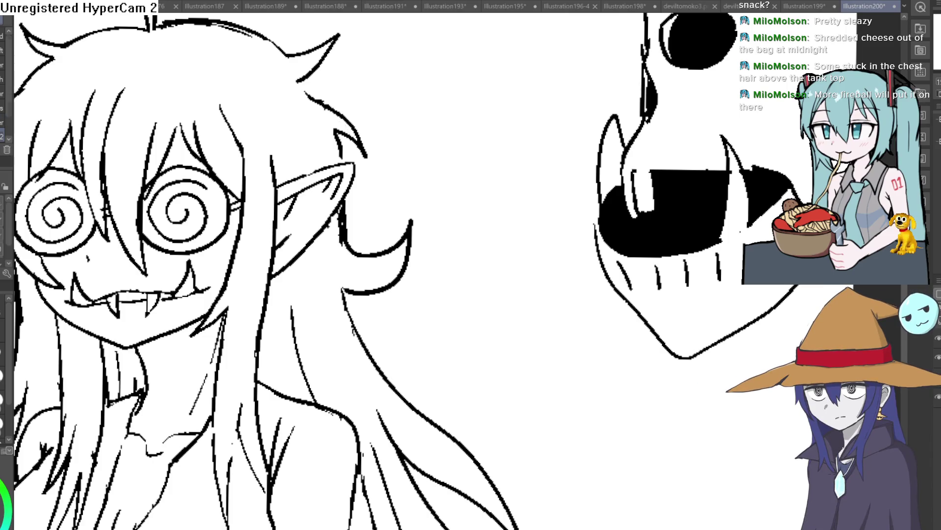
drag(313, 97, 377, 93)
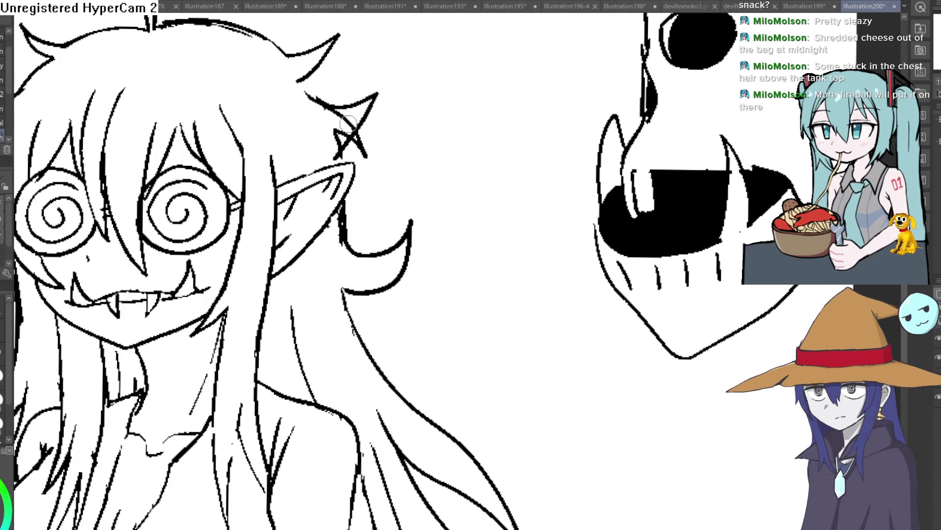
key(ctrl+z)
mouse_move(304, 74)
mouse_down()
mouse_move(315, 97)
mouse_move(346, 117)
mouse_up()
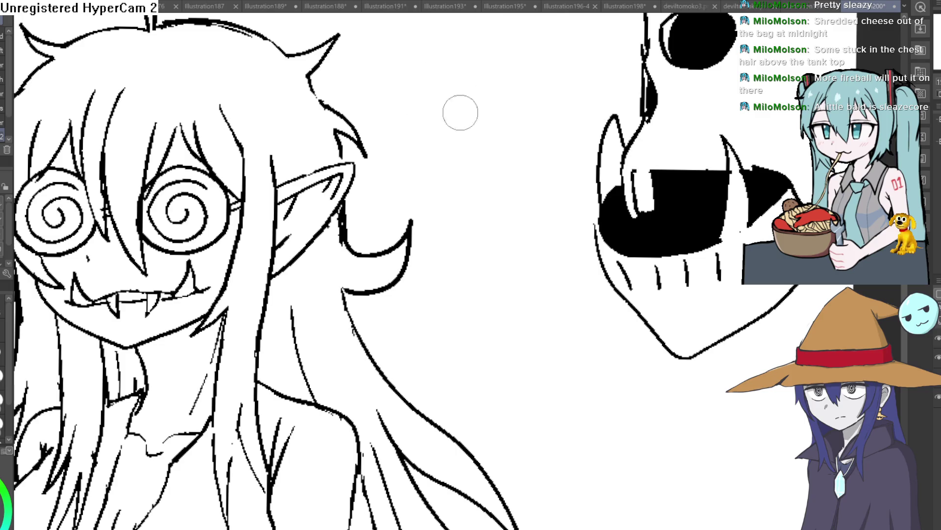
key(e)
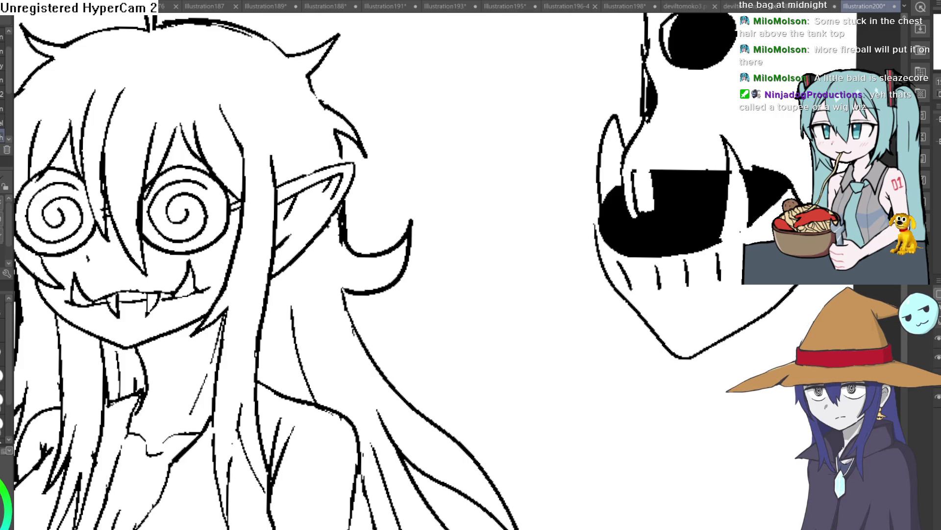
- Draw a test stroke in the space between the girl and the skull creature
drag(441, 223, 498, 200)
- Undo the stray strokes, then erase the excess hair line bits above and beside the girl's right ear
key(ctrl+z)
drag(346, 55, 382, 124)
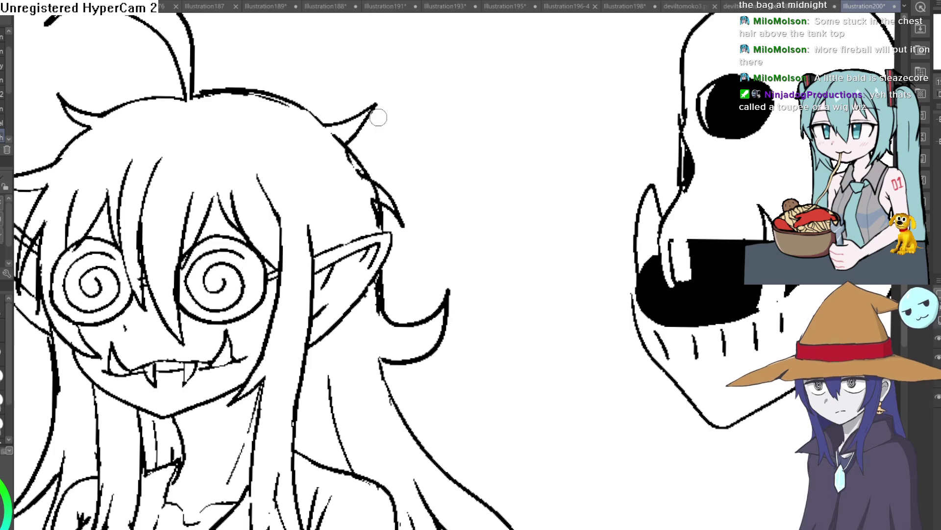
drag(511, 227, 529, 185)
key(ctrl+z)
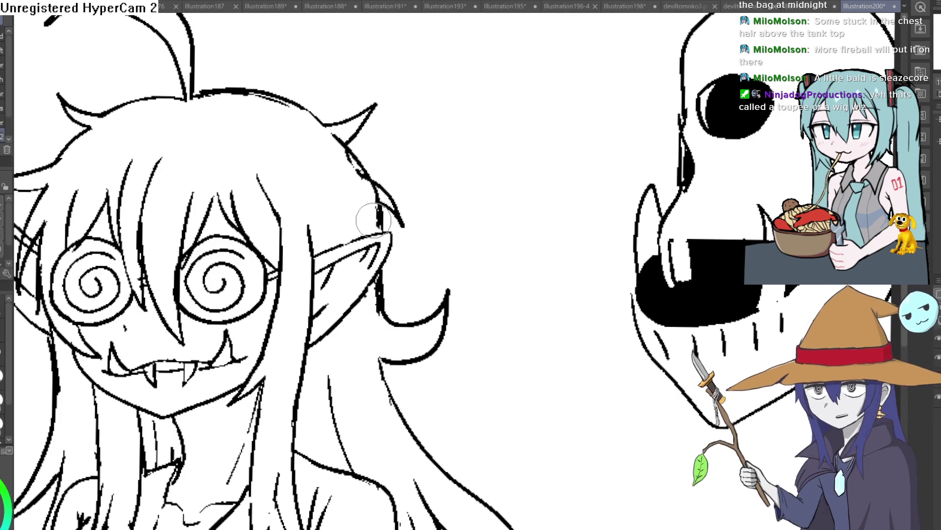
drag(333, 134, 344, 156)
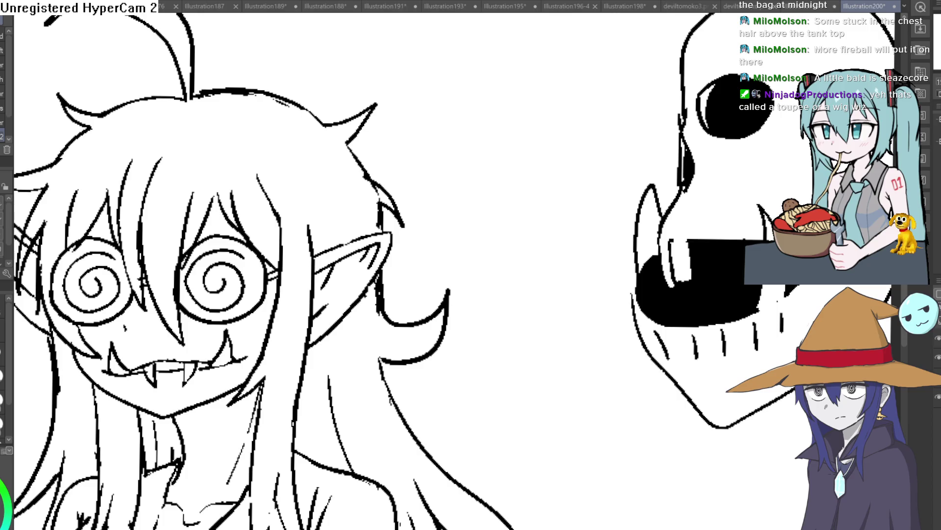
drag(398, 208, 394, 216)
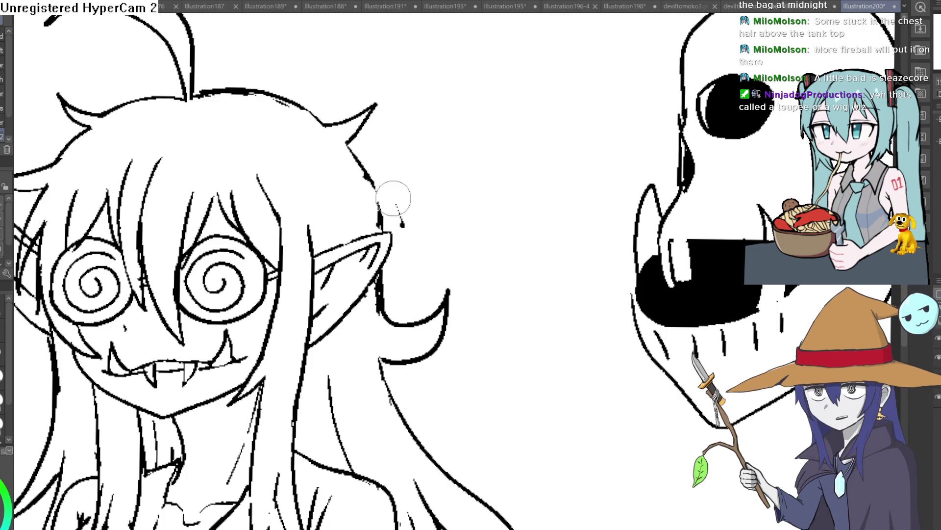